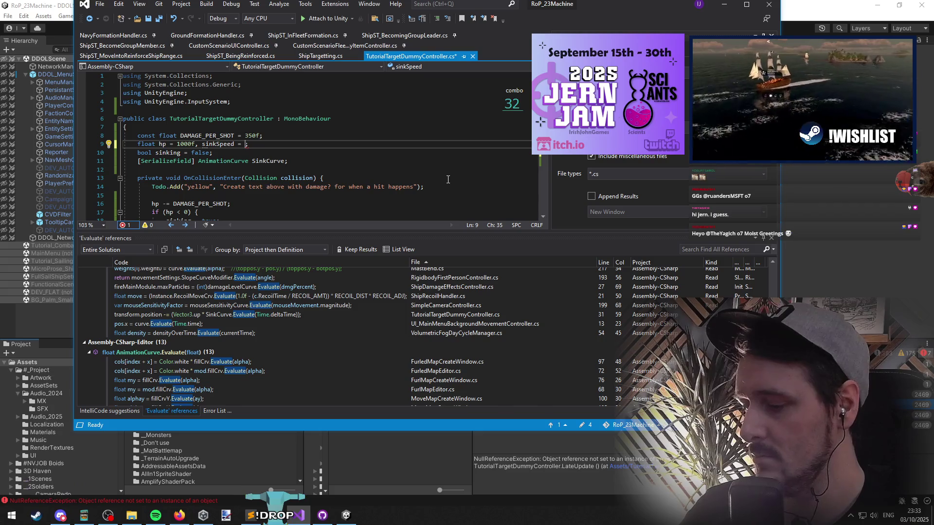
# Initialise sinkSpeed to 0.15f on line 9, save the script, and return to Unity.
pyautogui.write('0.3f')
pyautogui.press('Down')
pyautogui.hotkey('ctrl', 's')
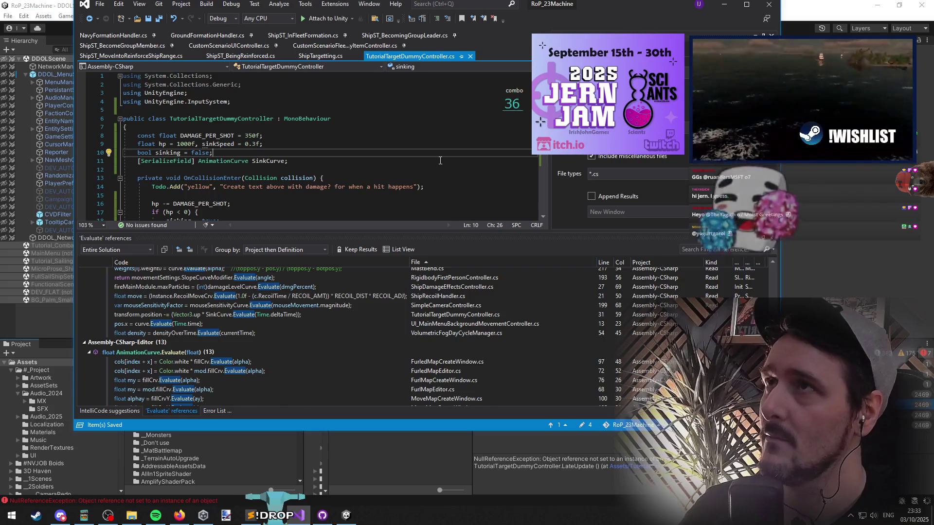
pyautogui.click(252, 144)
pyautogui.write('15')
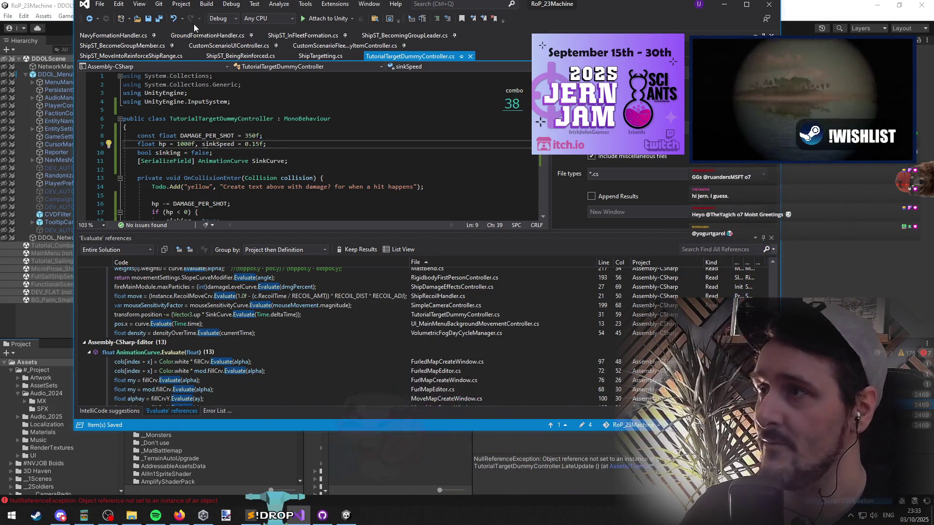
pyautogui.hotkey('alt', 'Tab')
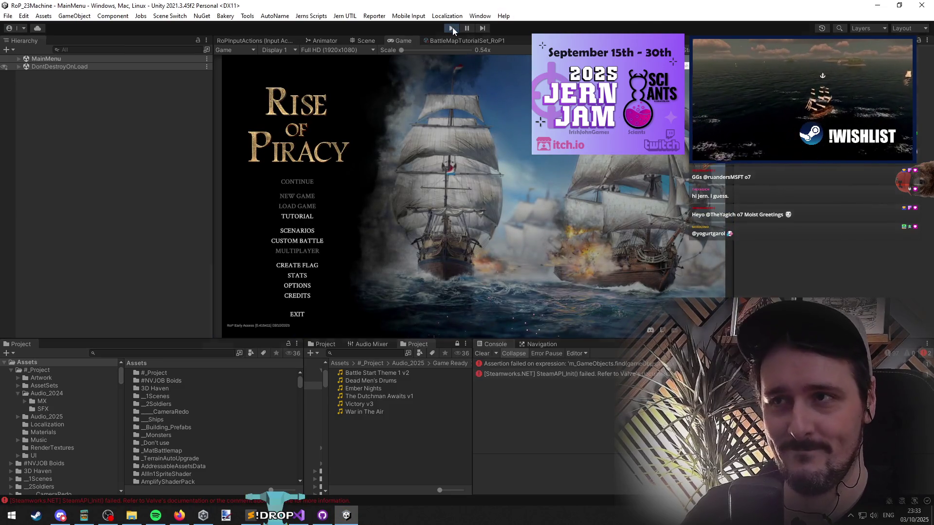
# Stop play mode, clear the Console, and replay the game to the Rise of Piracy main menu.
pyautogui.click(452, 28)
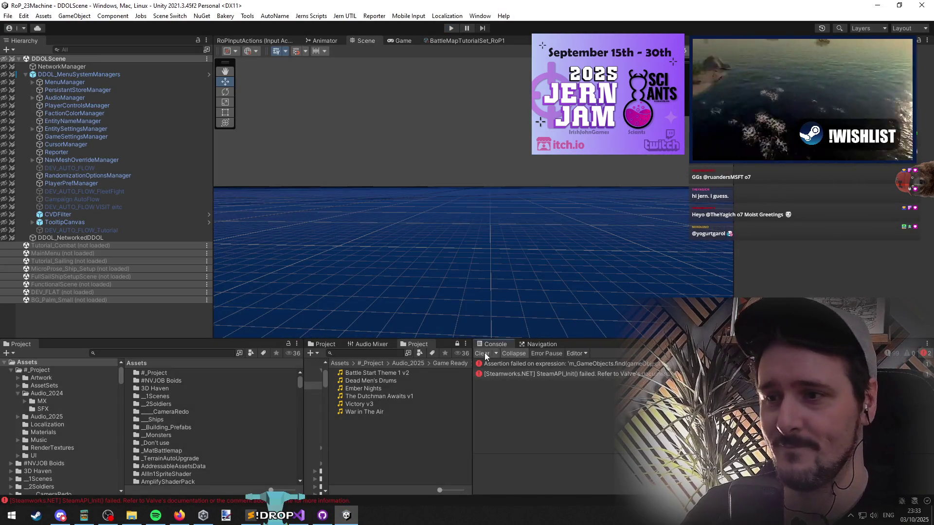
pyautogui.click(482, 354)
pyautogui.click(296, 516)
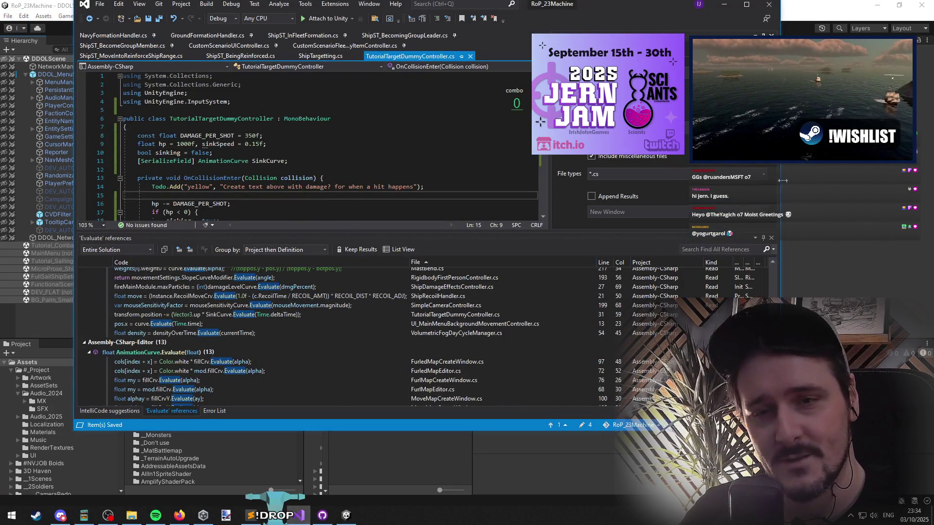
pyautogui.click(785, 195)
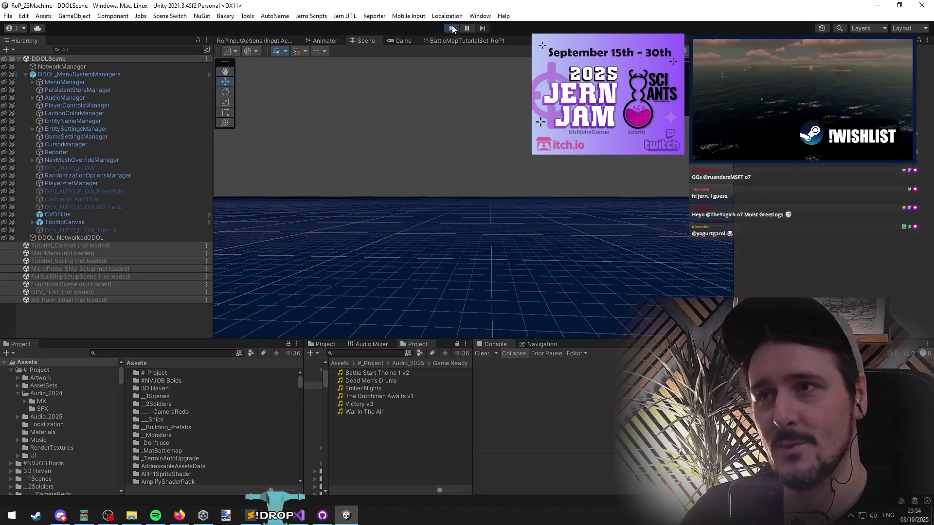
pyautogui.click(451, 28)
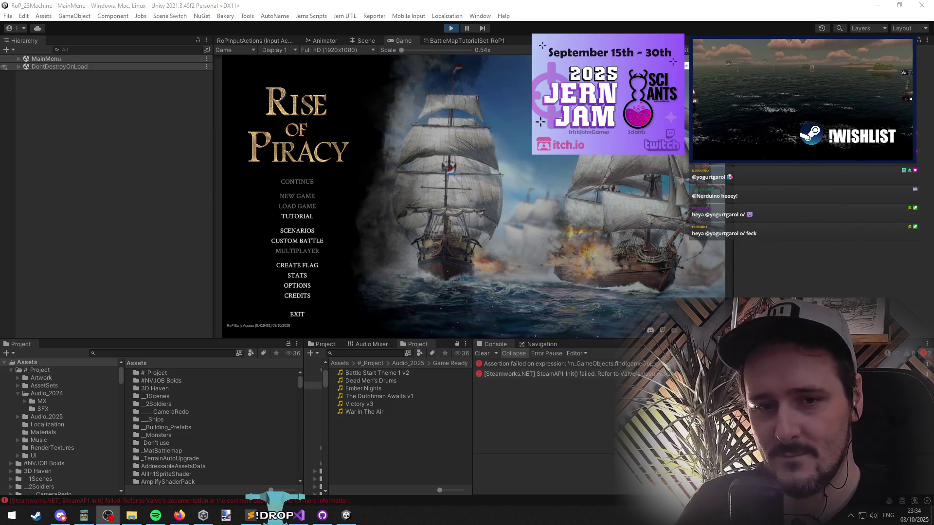
# Start Tutorial 3 - Combat from the game's Tutorial menu, pause it, then stop play mode.
pyautogui.click(632, 179)
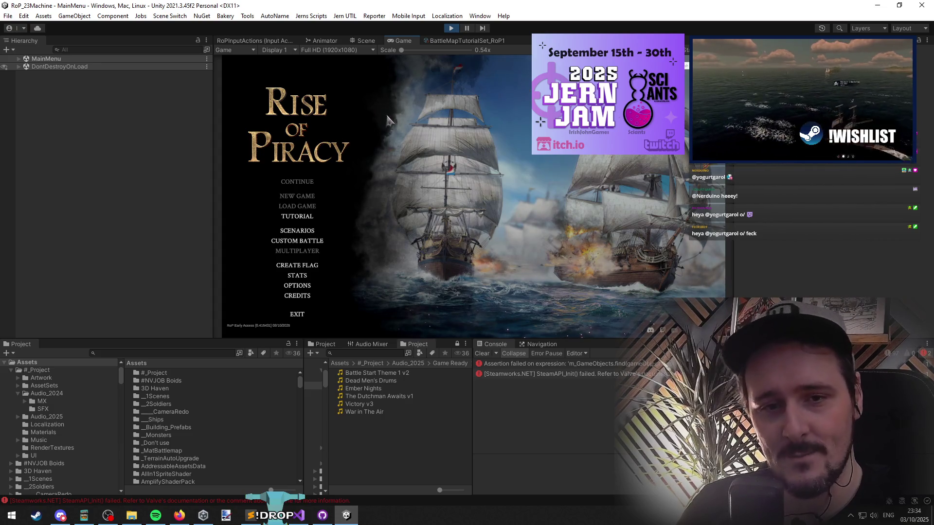
pyautogui.click(299, 234)
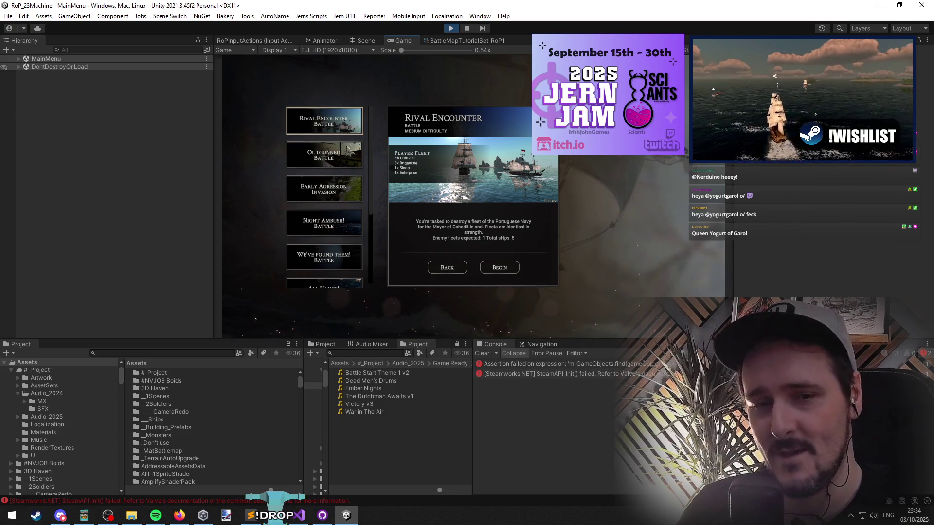
pyautogui.click(440, 268)
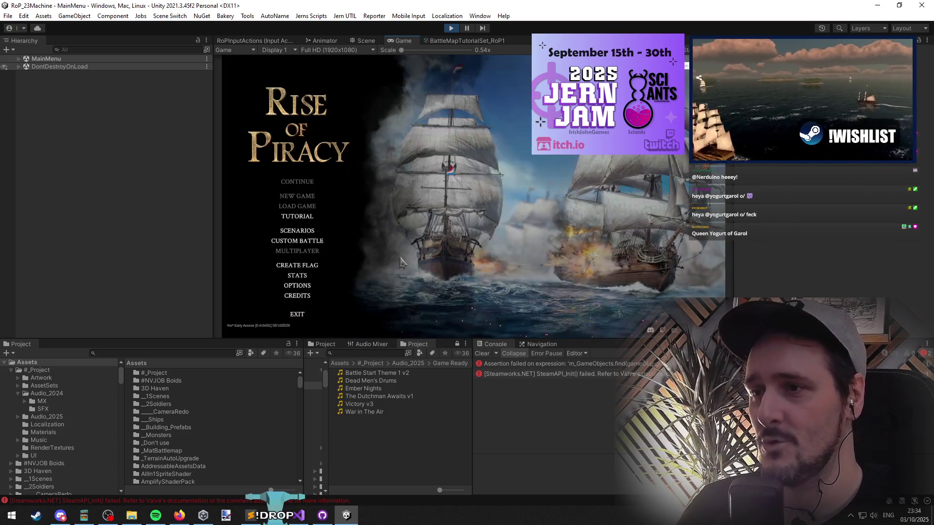
pyautogui.click(308, 216)
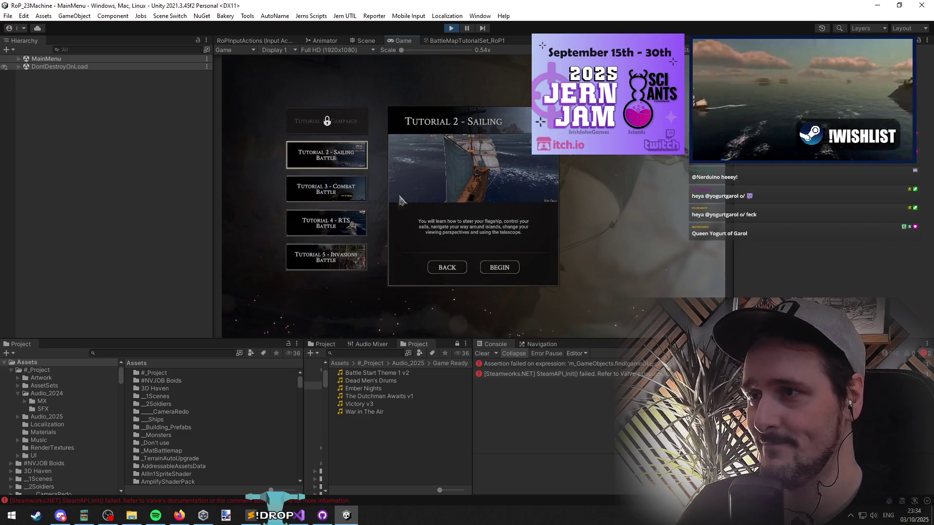
pyautogui.click(353, 189)
pyautogui.click(516, 270)
pyautogui.click(464, 309)
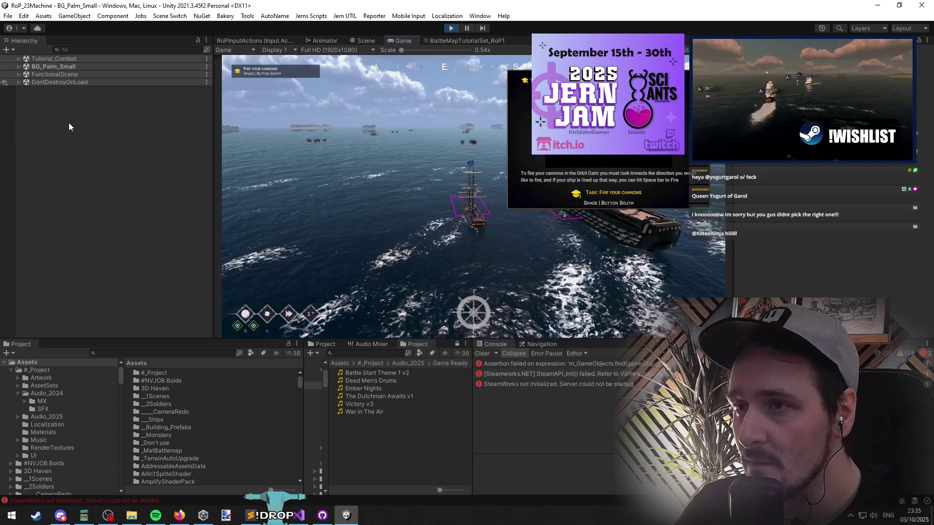
pyautogui.press('Escape')
pyautogui.click(452, 29)
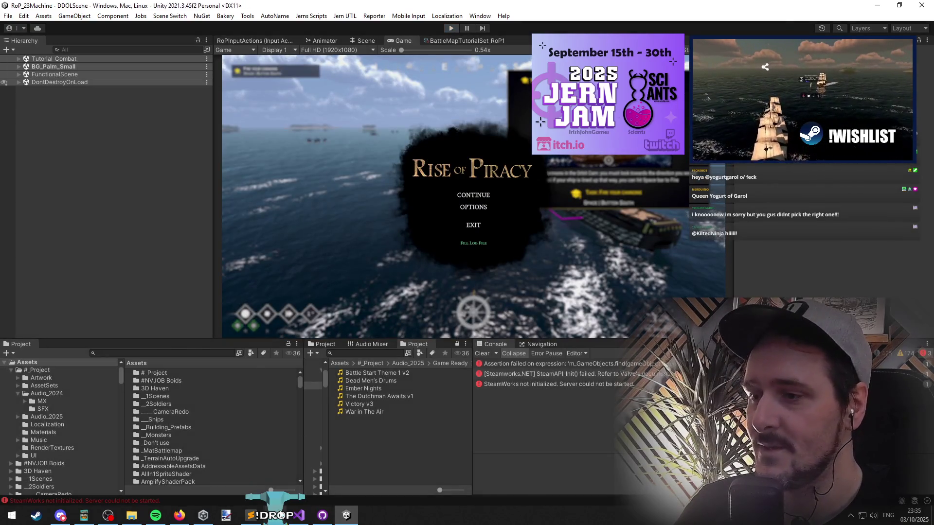
# Change the sinkSpeed value on line 9 to 0.003f.
pyautogui.hotkey('alt', 'Tab')
pyautogui.click(253, 144)
pyautogui.write('1000f, sinkSpeed = 0.15f;')
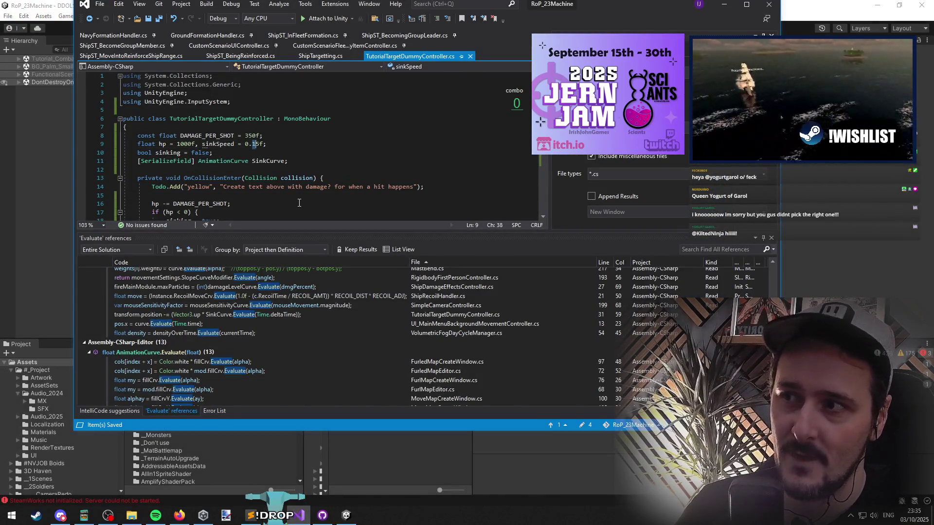
pyautogui.press('BackSpace')
pyautogui.write('003')
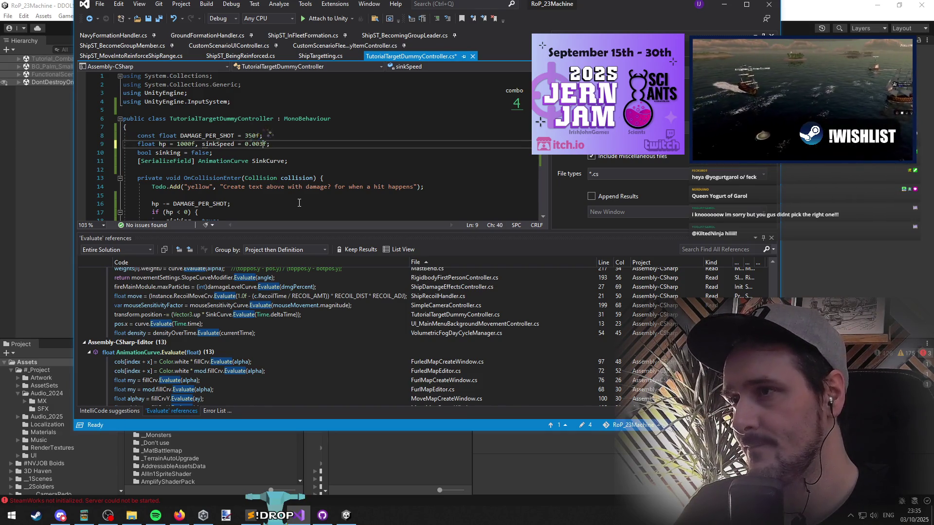
pyautogui.press('Down')
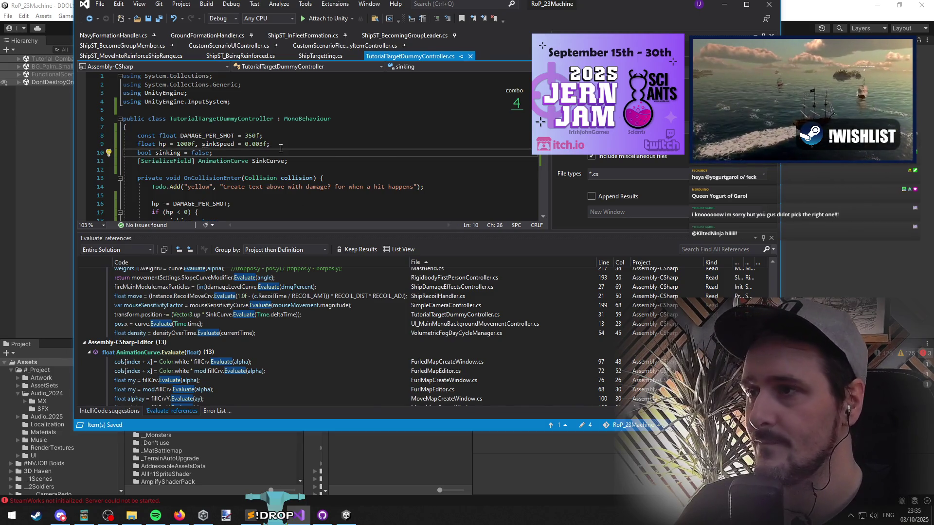
pyautogui.scroll(-1, 280, 148)
# Declare sinkRotateSpeed = 1.2f alongside sinkSpeed on line 9.
pyautogui.click(267, 119)
pyautogui.write('f;')
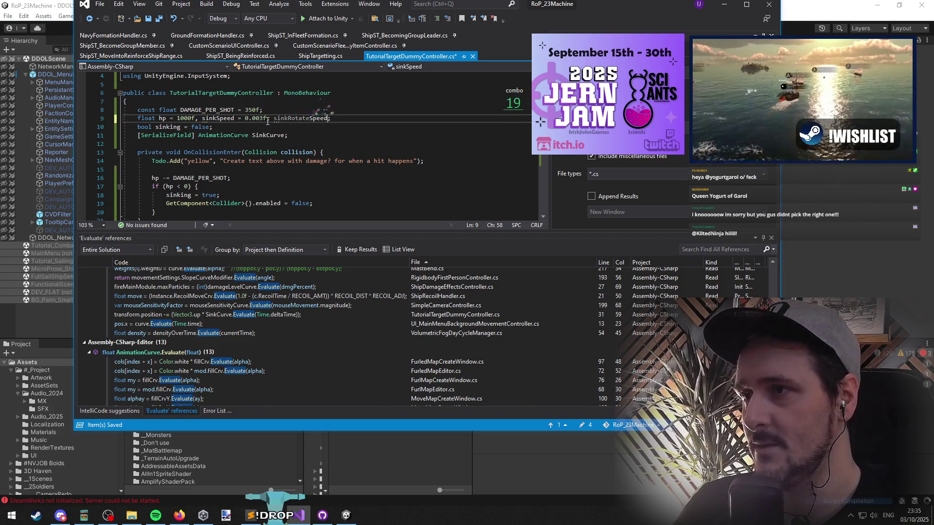
pyautogui.scroll(-4, 365, 167)
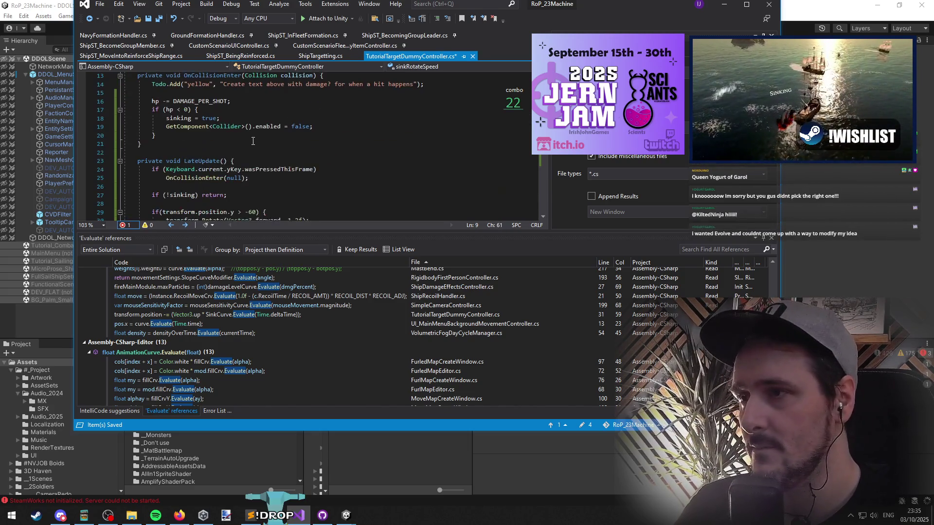
pyautogui.scroll(3, 364, 165)
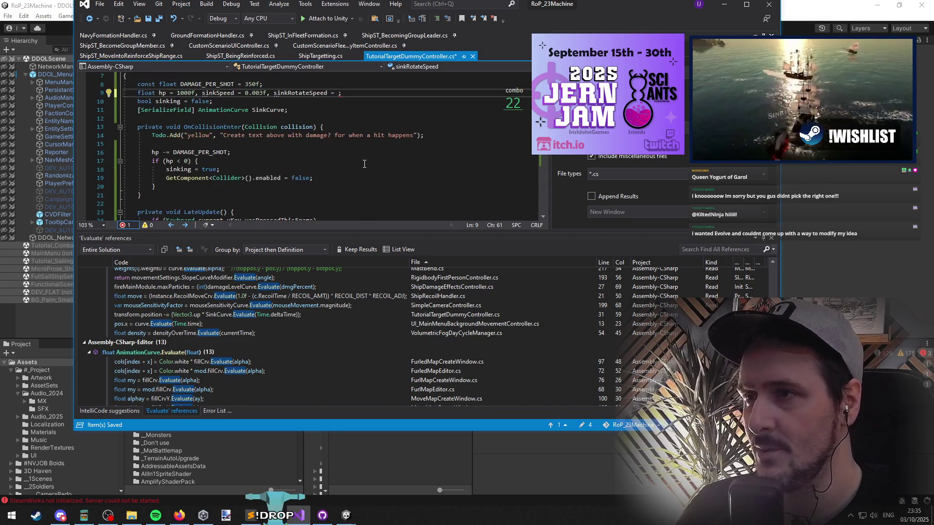
pyautogui.write('1.2f')
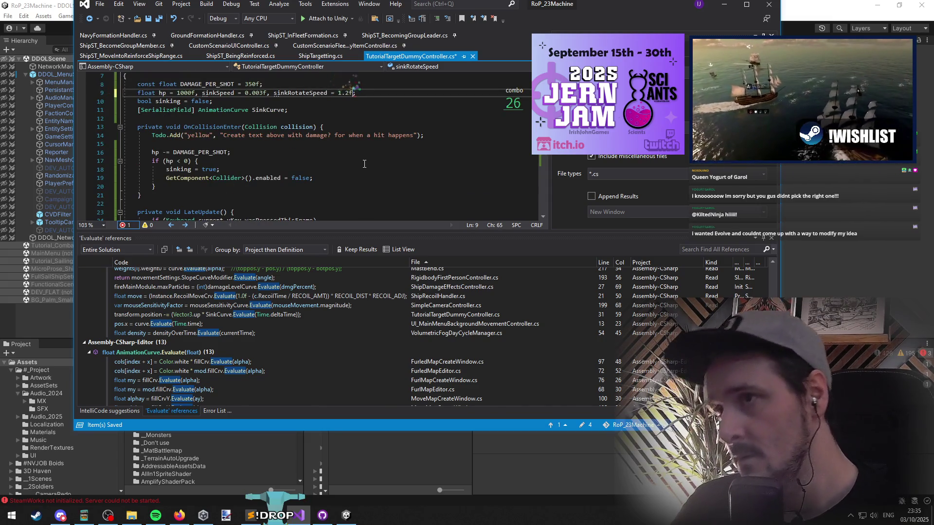
pyautogui.press('Left')
pyautogui.press('Left')
pyautogui.press('Left')
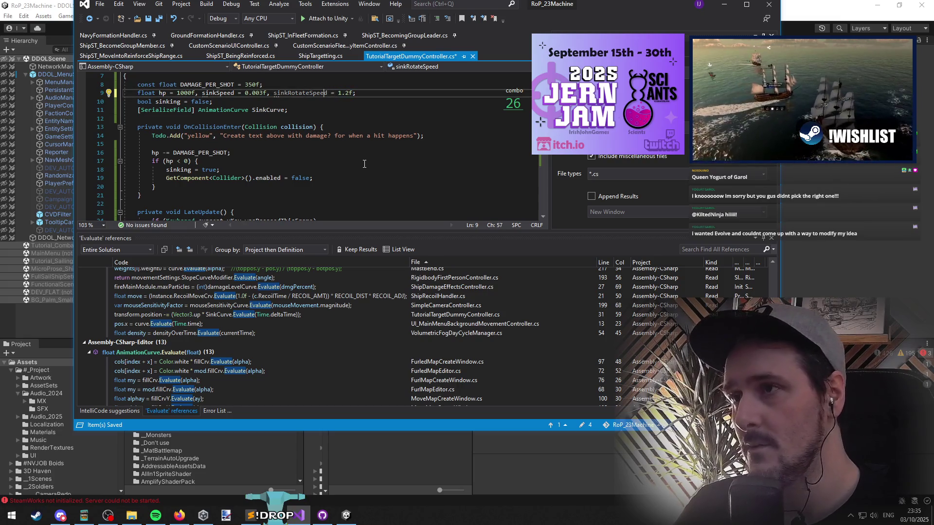
pyautogui.press('Down')
# Replace the hard-coded 1.2f in the Rotate call with sinkRotateSpeed and save.
pyautogui.scroll(-4, 262, 182)
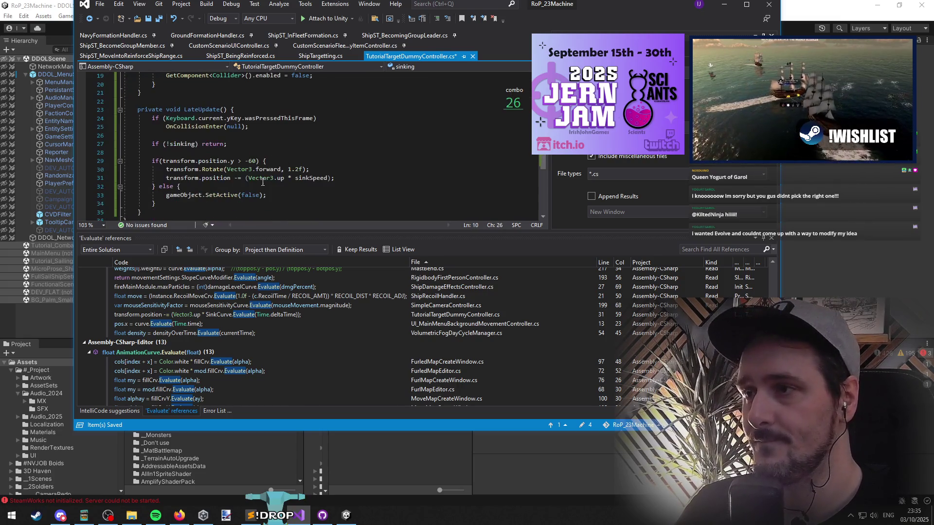
pyautogui.write('sinkRotateSpeed')
pyautogui.press('Up')
pyautogui.press('Up')
pyautogui.hotkey('ctrl', 's')
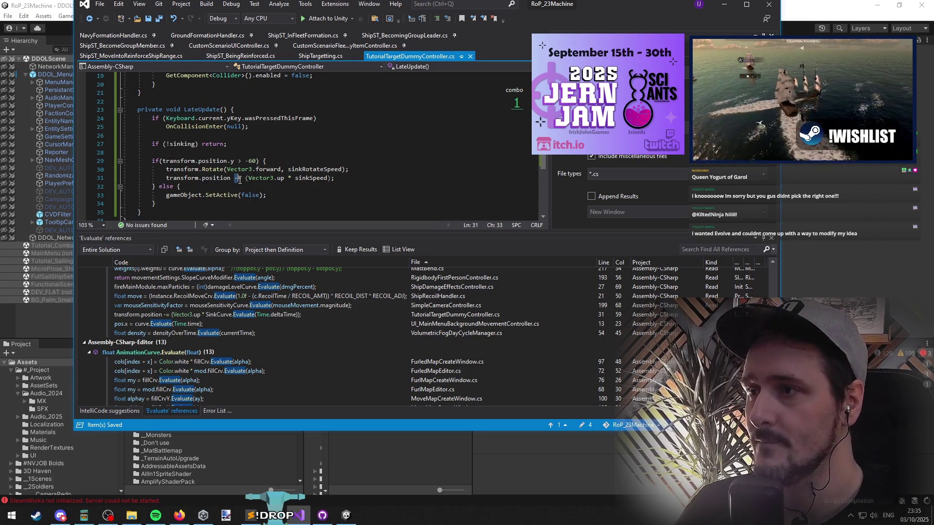
pyautogui.write('-')
# Wrap the sinking step's sinkSpeed on line 31 as (Random.value * sinkSpeed).
pyautogui.click(297, 178)
pyautogui.click(251, 187)
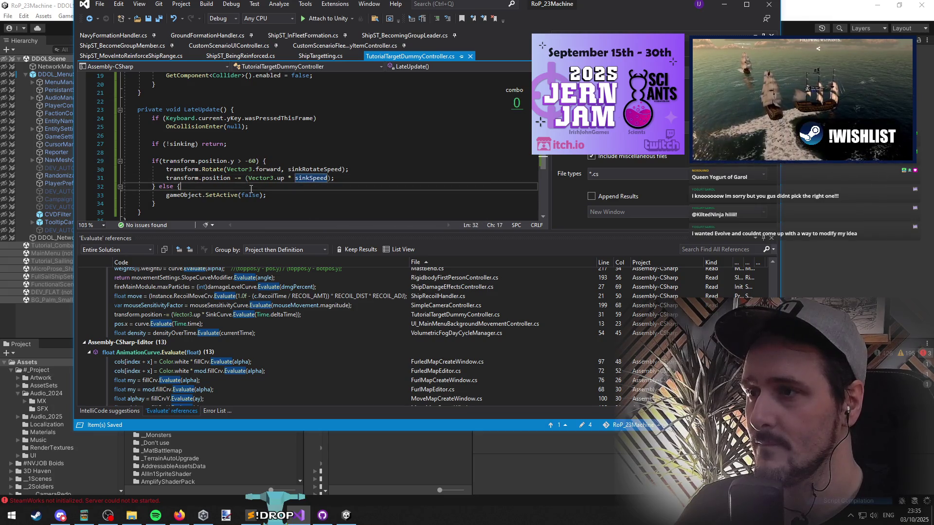
pyautogui.click(298, 179)
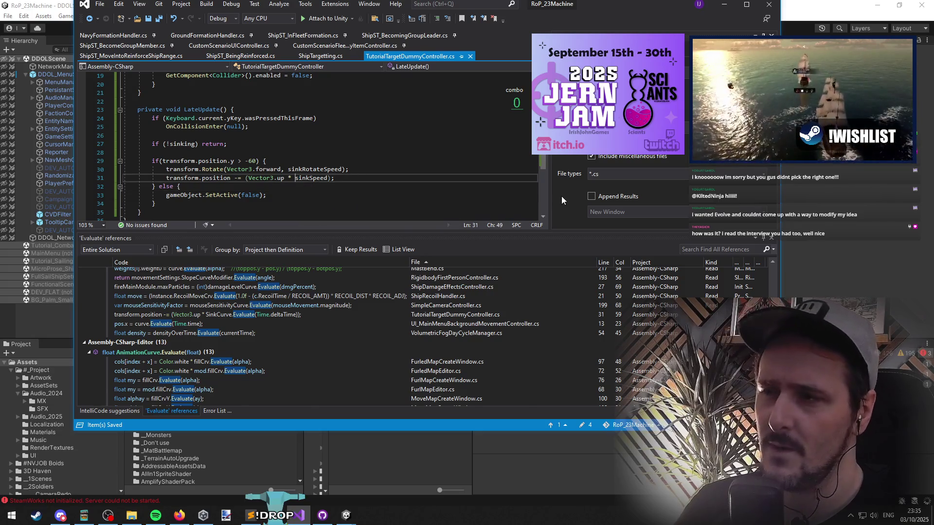
pyautogui.scroll(5, 373, 152)
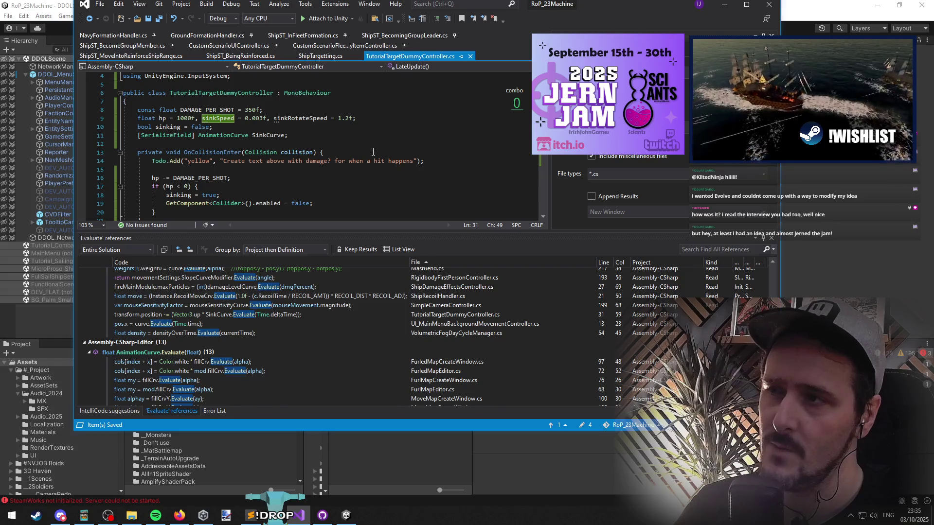
pyautogui.scroll(-5, 373, 153)
pyautogui.write('(Vector3.up * (sinkSpeed')
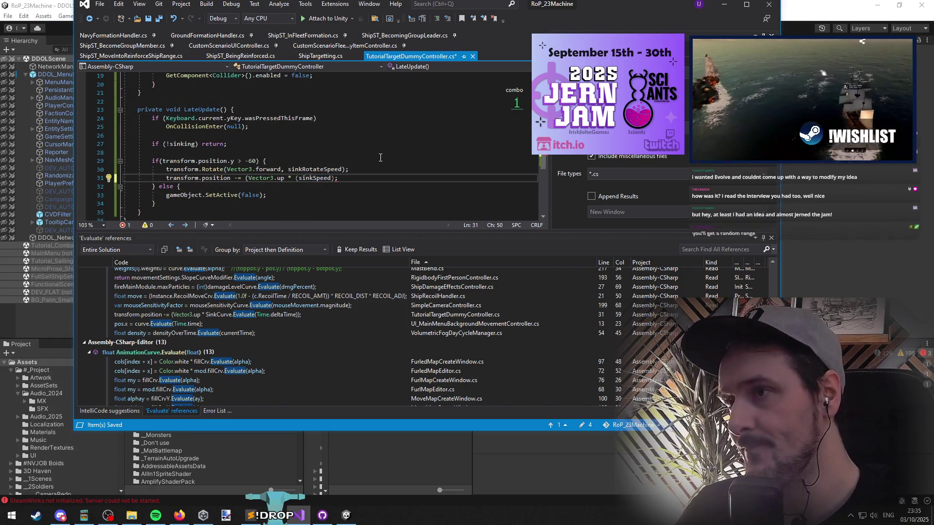
pyautogui.write('random.value *')
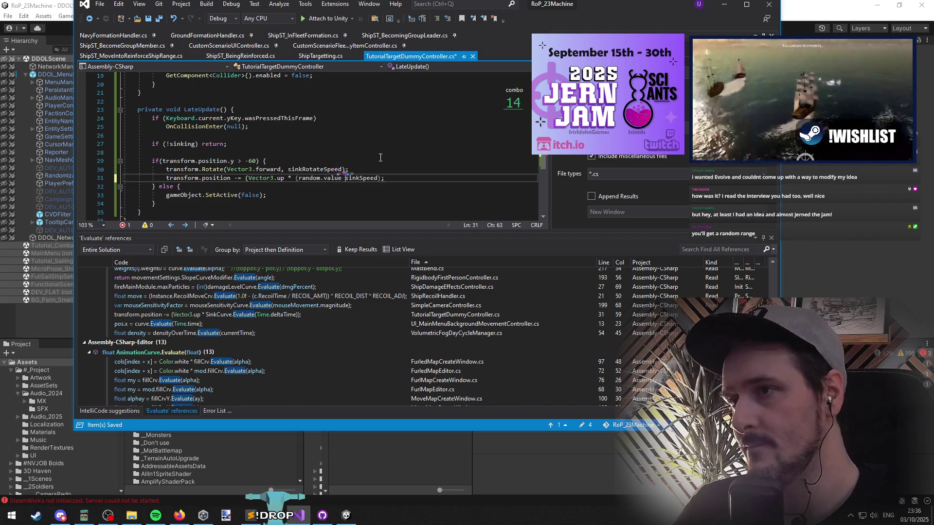
pyautogui.hotkey('ctrl', 'Right')
pyautogui.write(')')
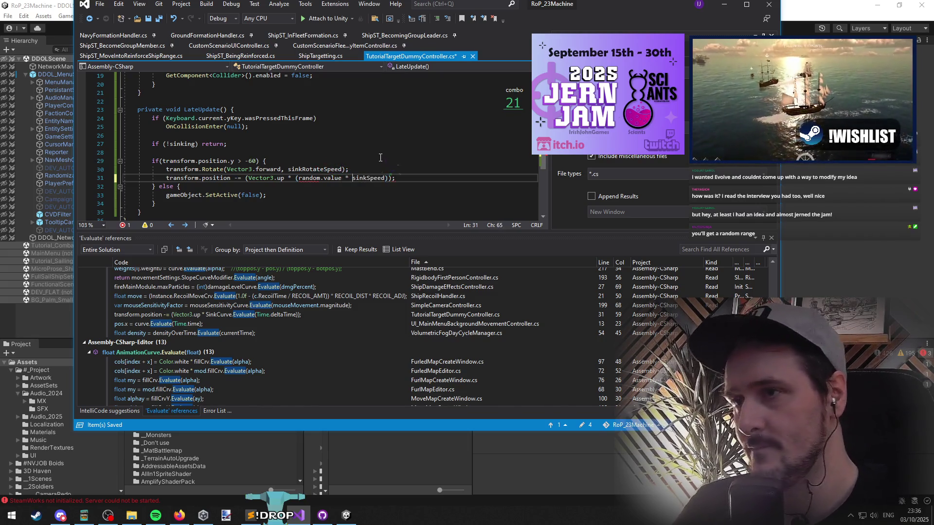
pyautogui.hotkey('ctrl', 'Left')
pyautogui.hotkey('ctrl', 'Left')
pyautogui.hotkey('ctrl', 'Left')
pyautogui.hotkey('ctrl', 'BackSpace')
pyautogui.write('Random')
pyautogui.press('Escape')
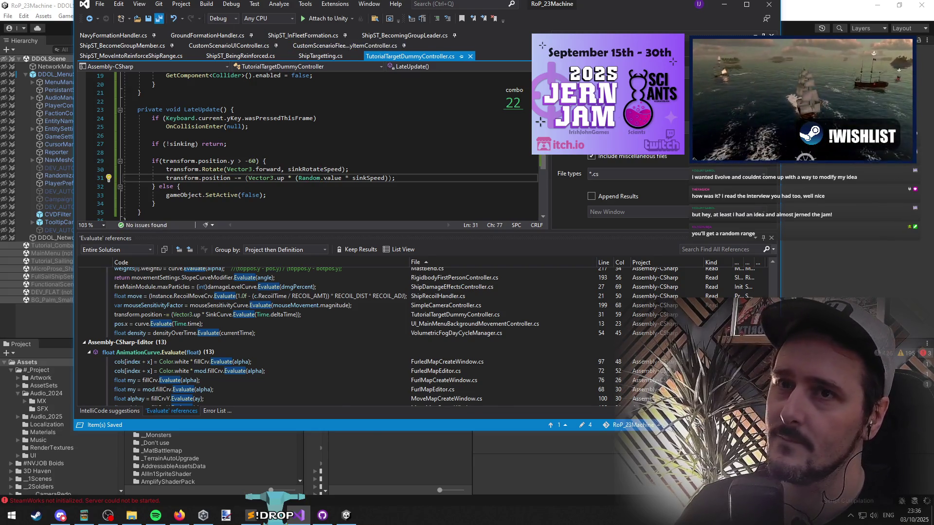
# Recompile in Unity, launch Tutorial 3 - Combat with the chosen captain, and pause it.
pyautogui.hotkey('alt', 'Tab')
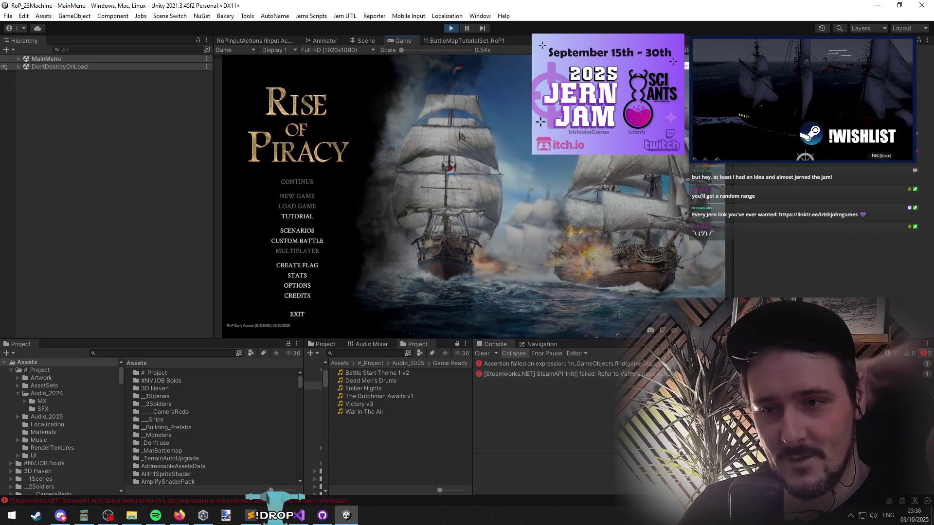
pyautogui.click(308, 217)
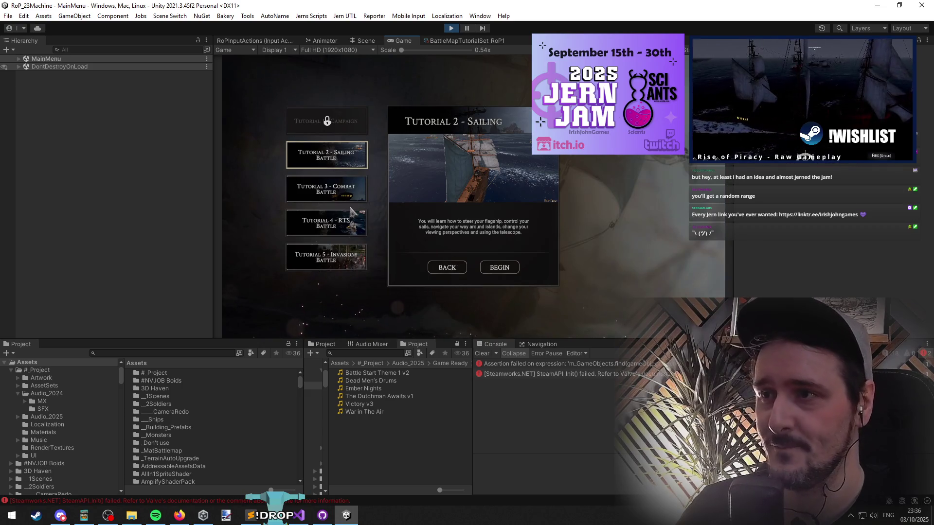
pyautogui.click(347, 194)
pyautogui.click(509, 268)
pyautogui.click(482, 245)
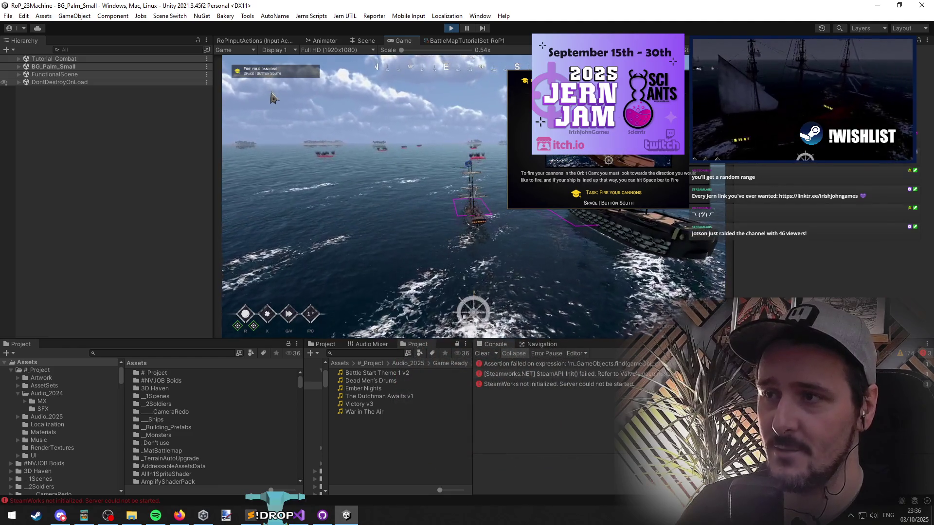
pyautogui.press('Escape')
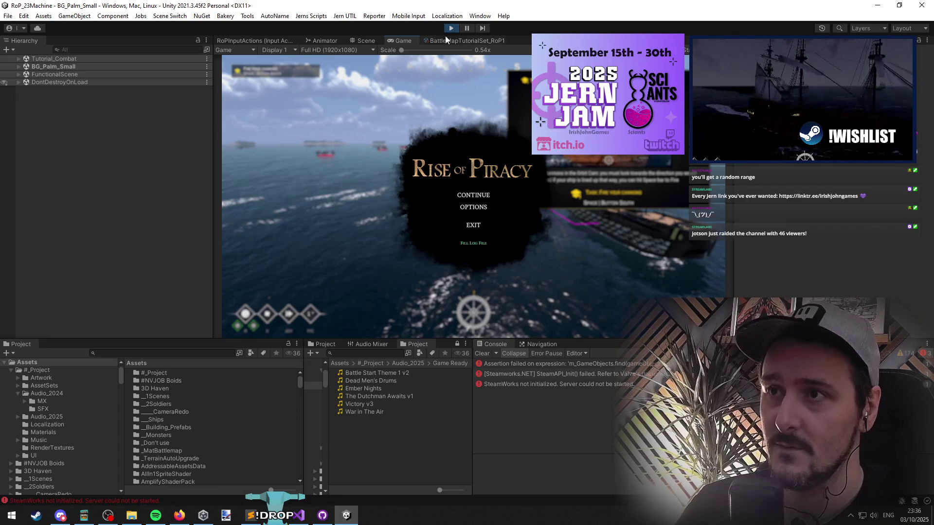
# Jump to sinkRotateSpeed's declaration, change 1.2f to 0.2f, and switch back to Unity.
pyautogui.hotkey('alt', 'Tab')
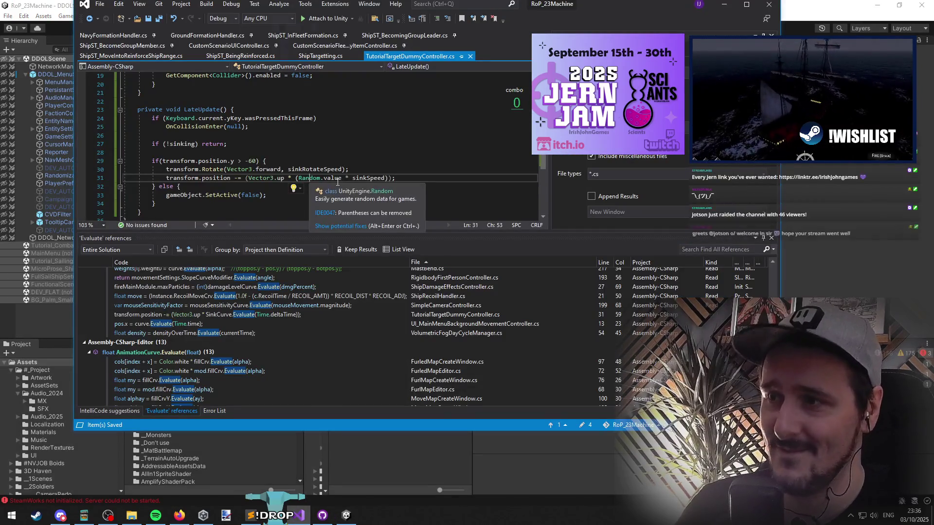
pyautogui.keyDown('ctrl'); pyautogui.click(326, 169); pyautogui.keyUp('ctrl')
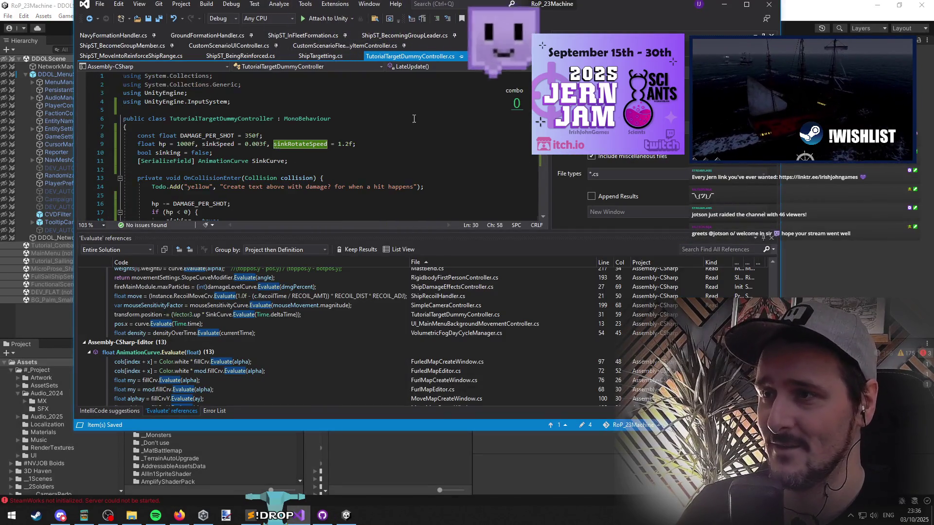
pyautogui.click(339, 143)
pyautogui.press('Delete')
pyautogui.write('0')
pyautogui.press('Down')
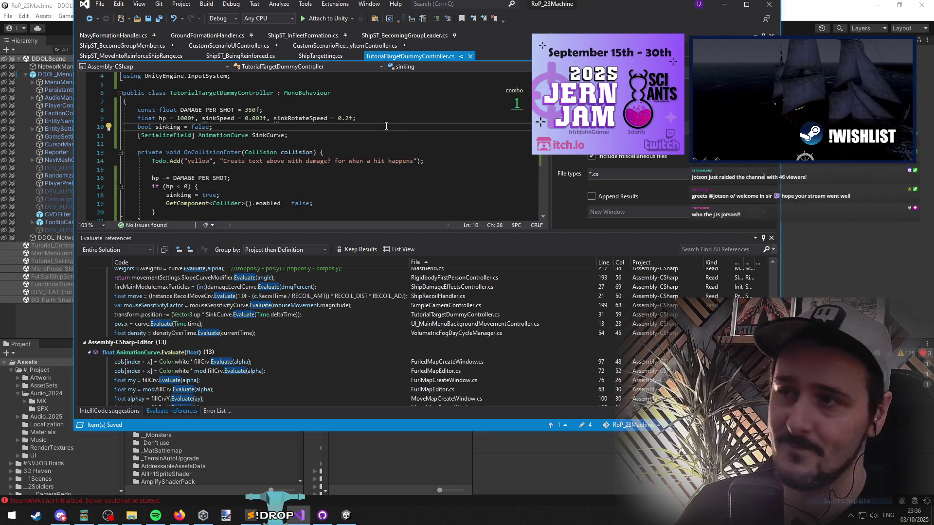
pyautogui.hotkey('alt', 'Tab')
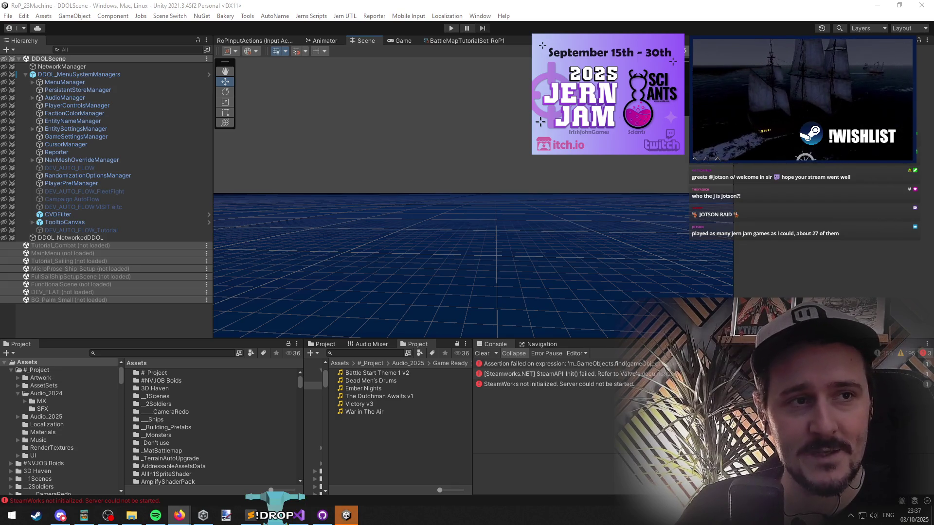
# Bring up the Rise of Piracy Steam store page and scroll to its playing trailer.
pyautogui.hotkey('alt', 'Tab')
pyautogui.scroll(-1, 669, 288)
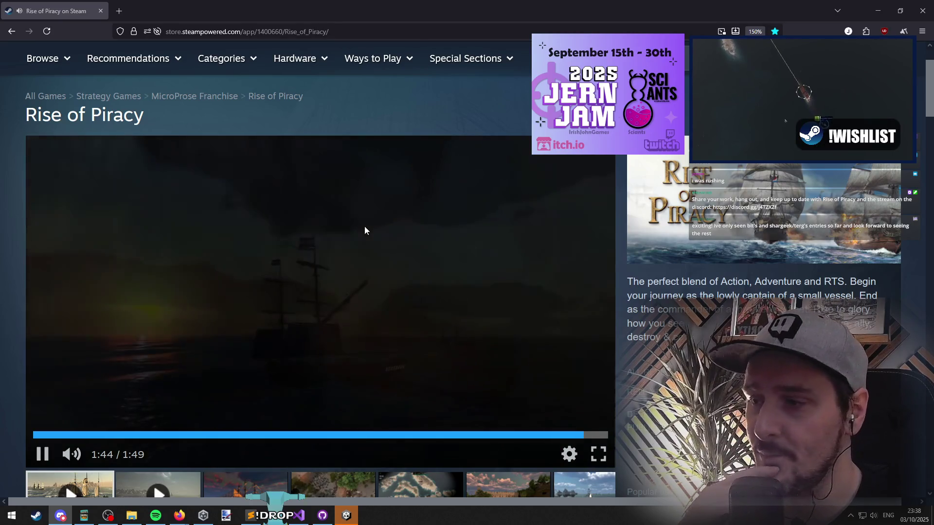
# Scroll to the recent announcements and open the September 2025 Development Update.
pyautogui.scroll(-3, 300, 210)
pyautogui.scroll(-8, 299, 210)
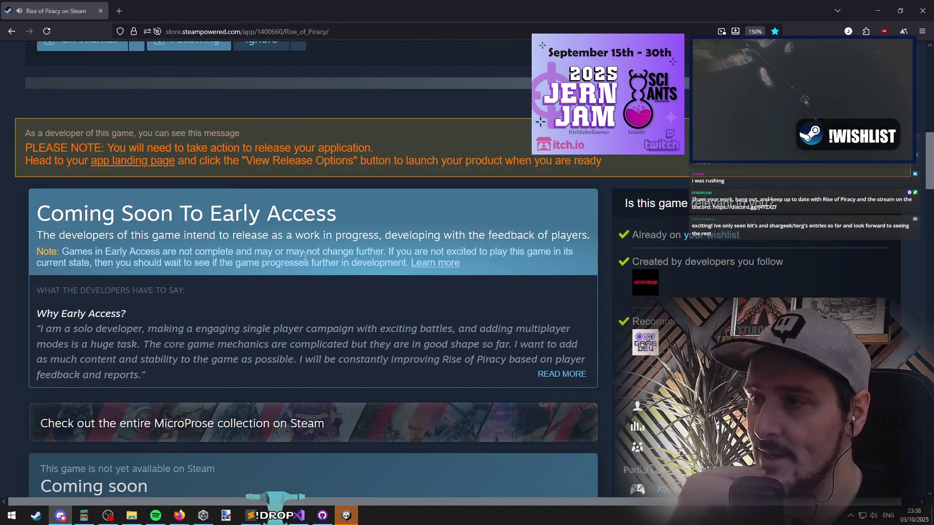
pyautogui.scroll(11, 319, 217)
pyautogui.scroll(-12, 319, 216)
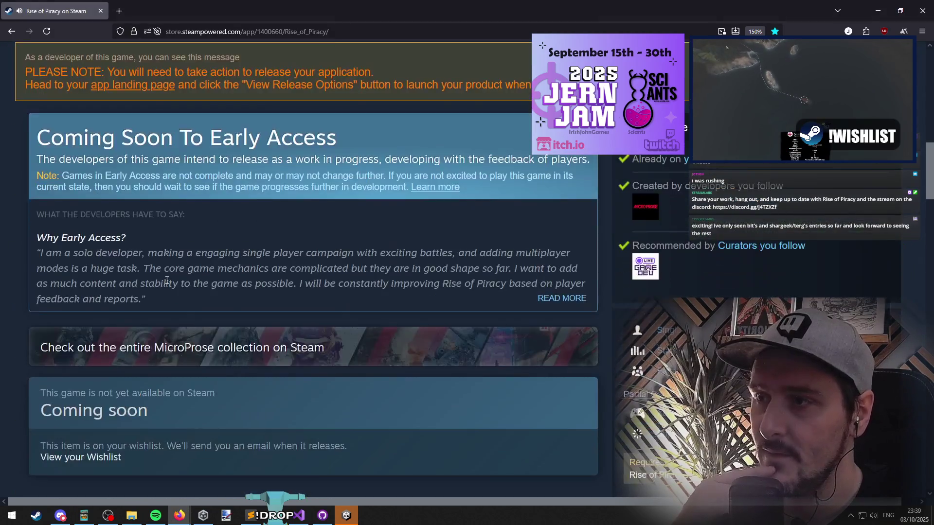
pyautogui.click(167, 161)
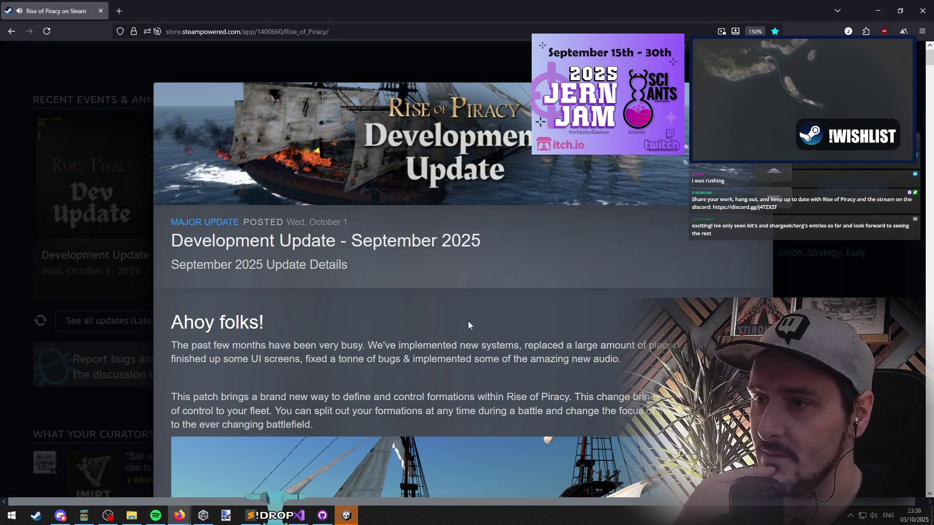
# Read down through the update, highlighting the Game Mechanics Rundown introductory line.
pyautogui.scroll(-2, 372, 222)
pyautogui.scroll(-10, 372, 223)
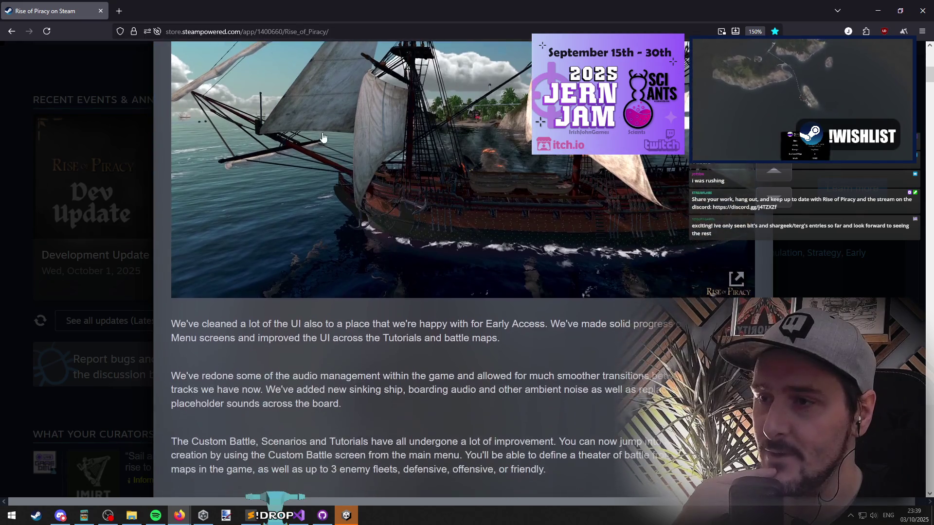
pyautogui.scroll(-4, 484, 201)
pyautogui.scroll(-10, 483, 201)
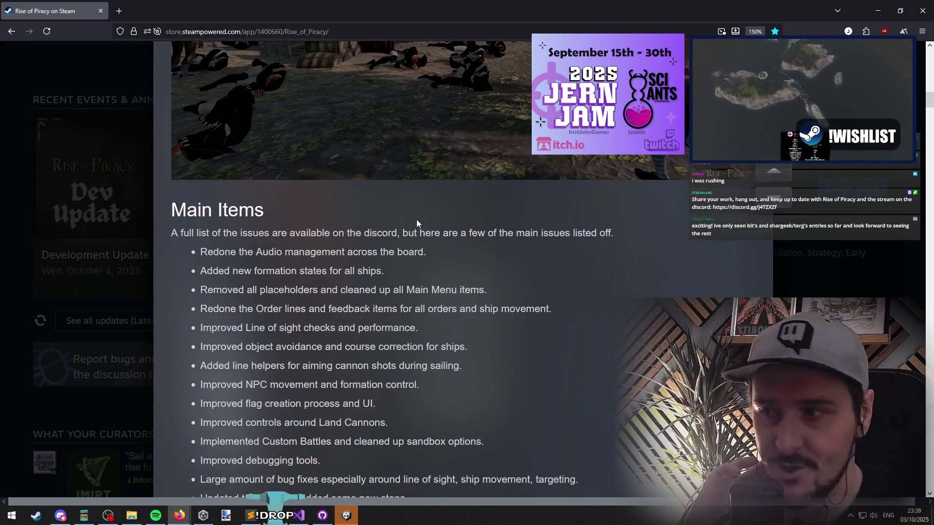
pyautogui.scroll(-2, 276, 238)
pyautogui.scroll(-7, 277, 238)
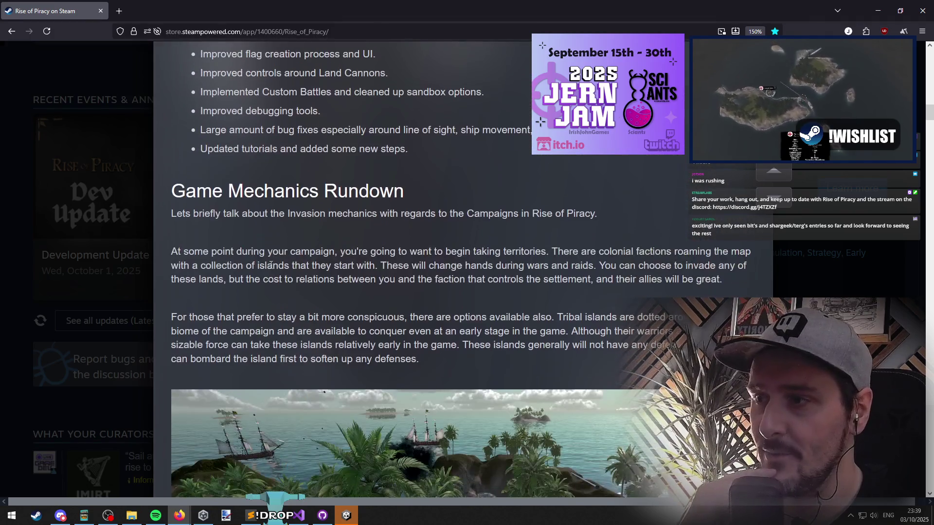
pyautogui.moveTo(202, 213); pyautogui.dragTo(534, 216)
pyautogui.click(641, 212)
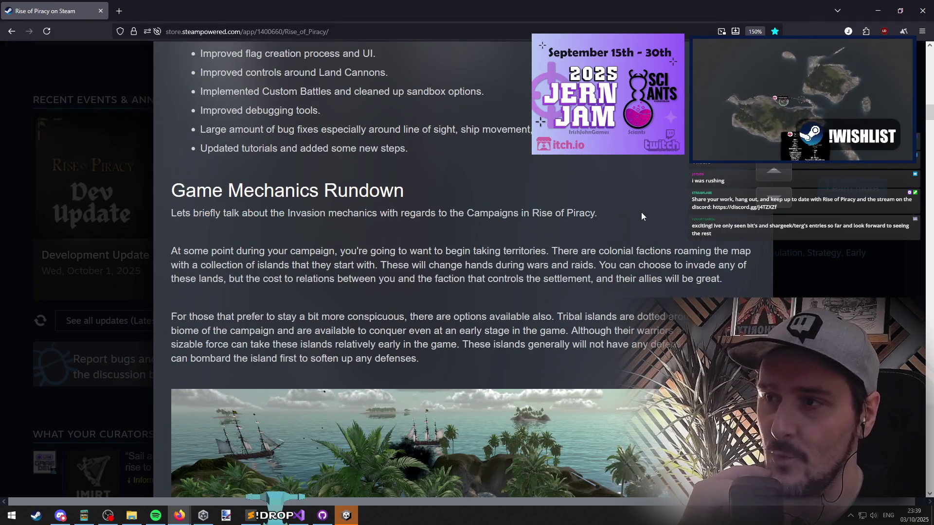
pyautogui.tripleClick(279, 213)
pyautogui.click(338, 214)
# Keep reading the update, selecting the word Campaigns in a heading along the way.
pyautogui.scroll(-5, 337, 214)
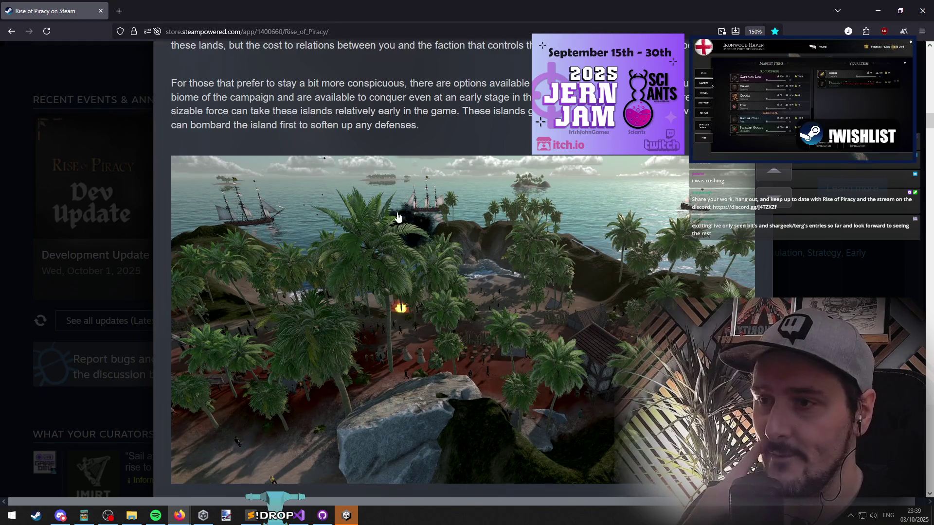
pyautogui.scroll(2, 398, 217)
pyautogui.moveTo(304, 97); pyautogui.dragTo(533, 96)
pyautogui.doubleClick(492, 96)
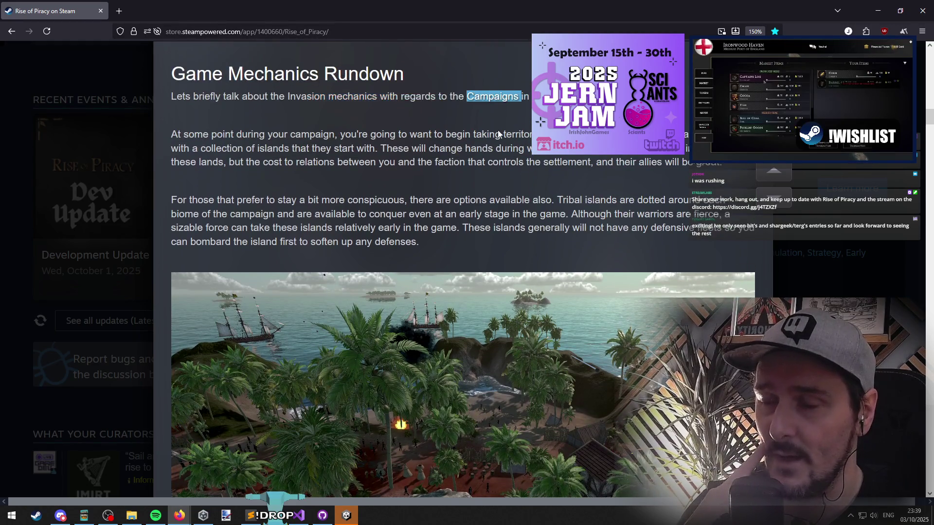
pyautogui.scroll(-10, 413, 166)
pyautogui.scroll(-5, 341, 187)
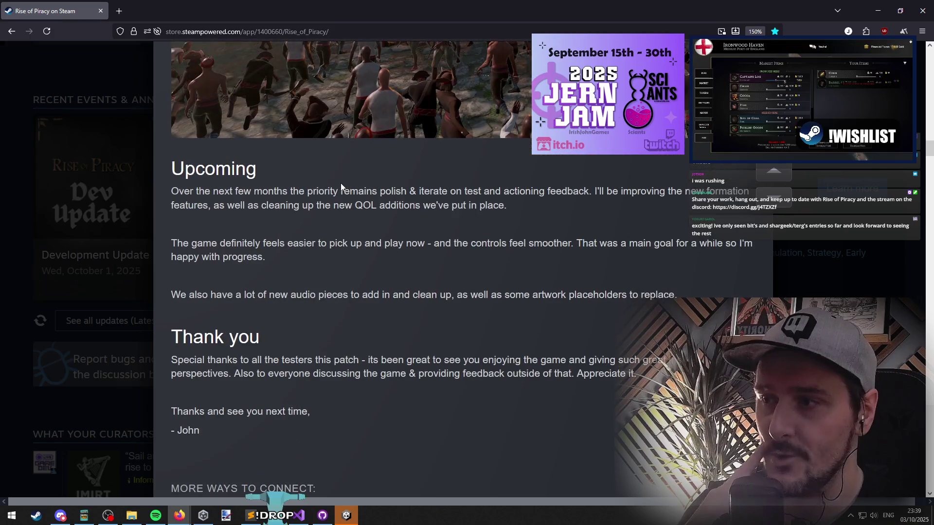
pyautogui.scroll(-5, 277, 186)
pyautogui.scroll(15, 268, 194)
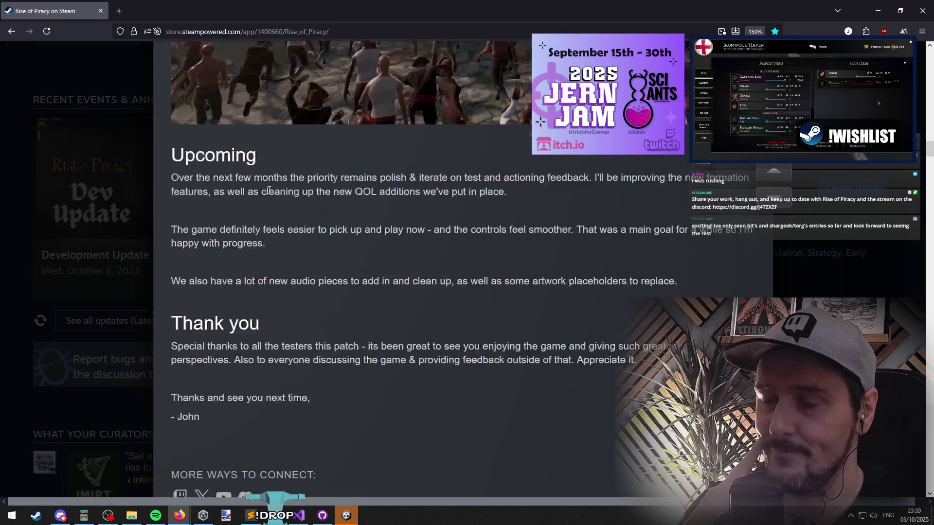
pyautogui.scroll(7, 343, 215)
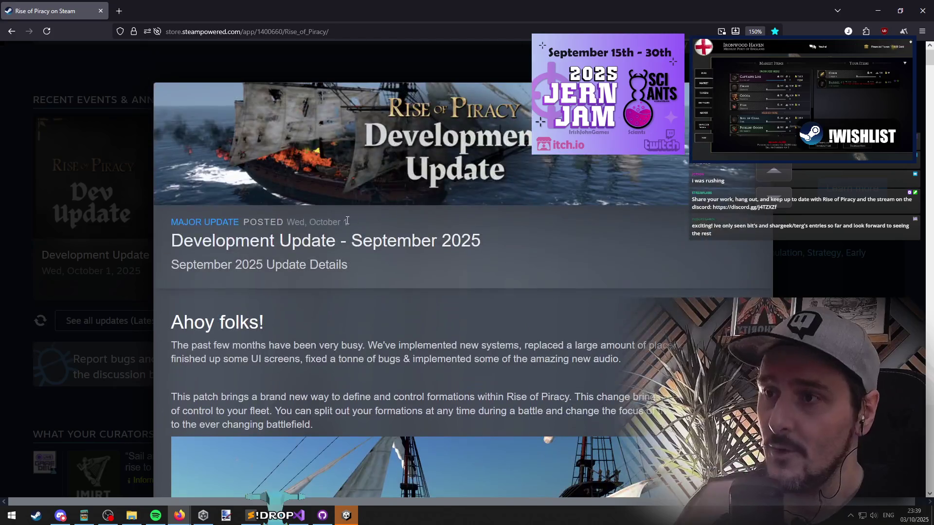
# Close the update post and switch over to Discord.
pyautogui.click(4, 259)
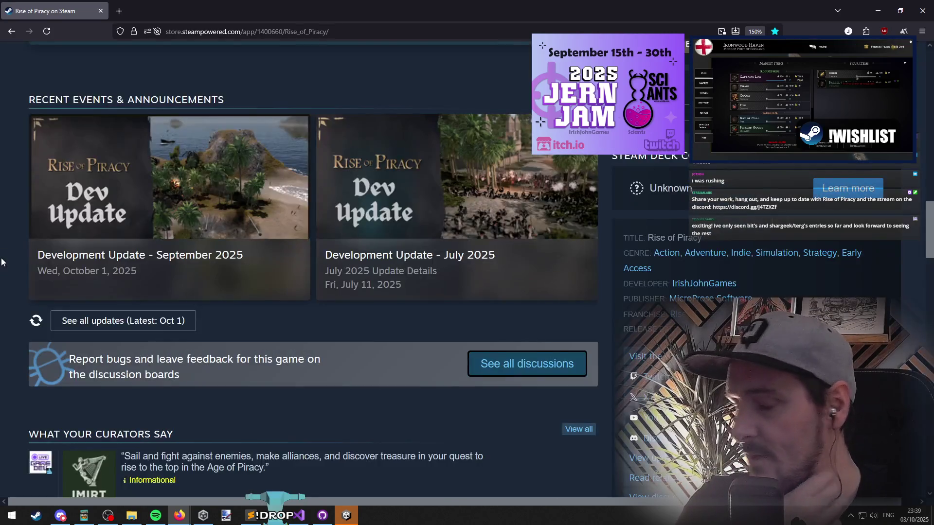
pyautogui.hotkey('alt', 'Tab')
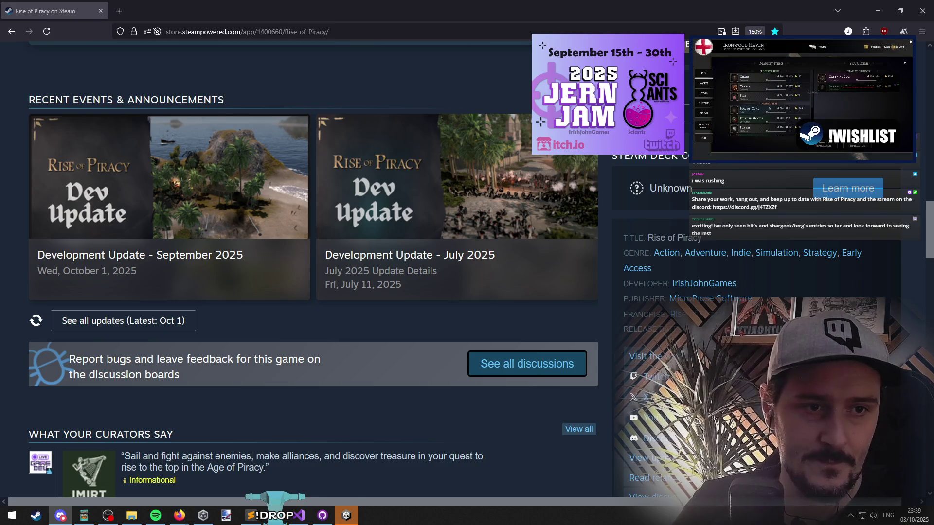
pyautogui.hotkey('alt', 'Tab')
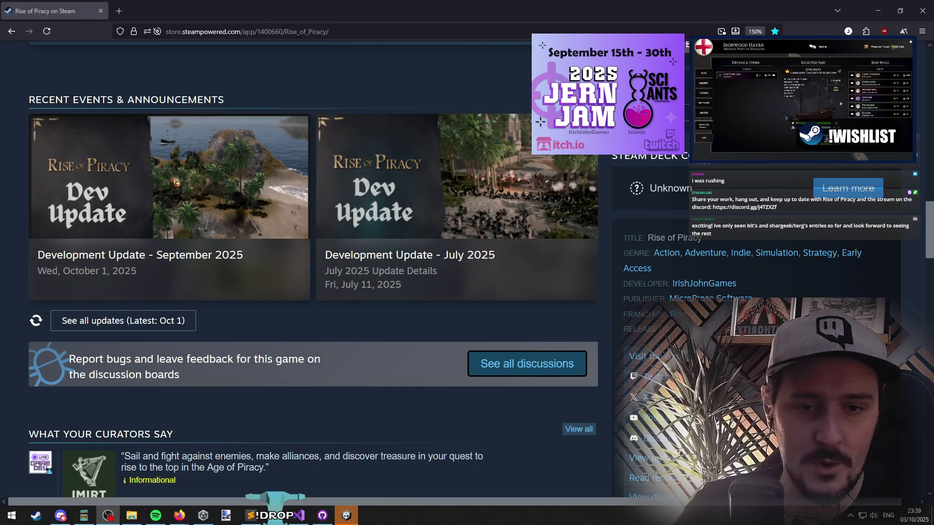
pyautogui.hotkey('alt', 'Tab')
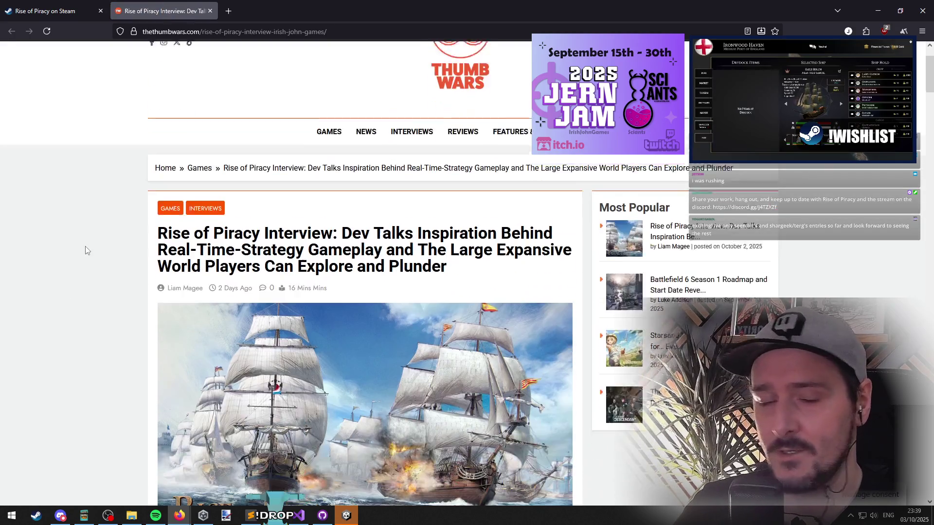
# Highlight the three-line headline of the Rise of Piracy interview article.
pyautogui.scroll(-3, 86, 246)
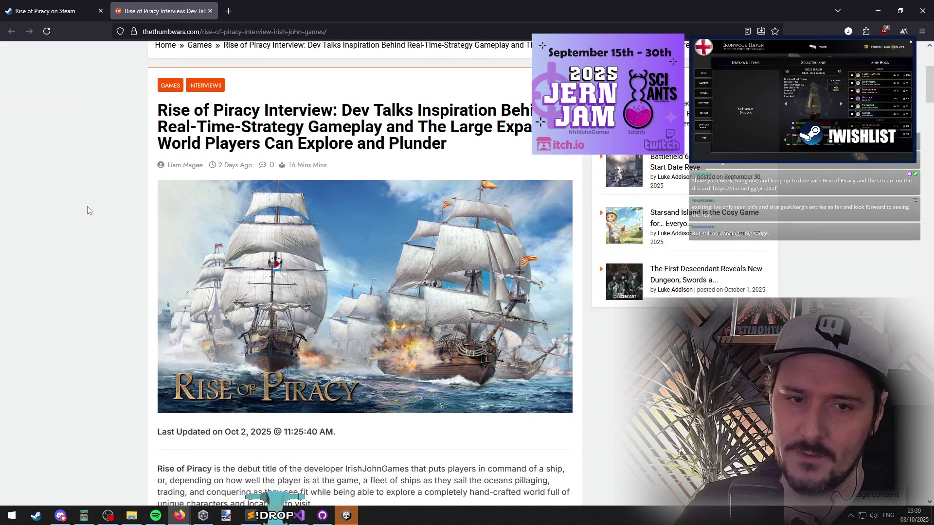
pyautogui.tripleClick(227, 120)
pyautogui.click(53, 184)
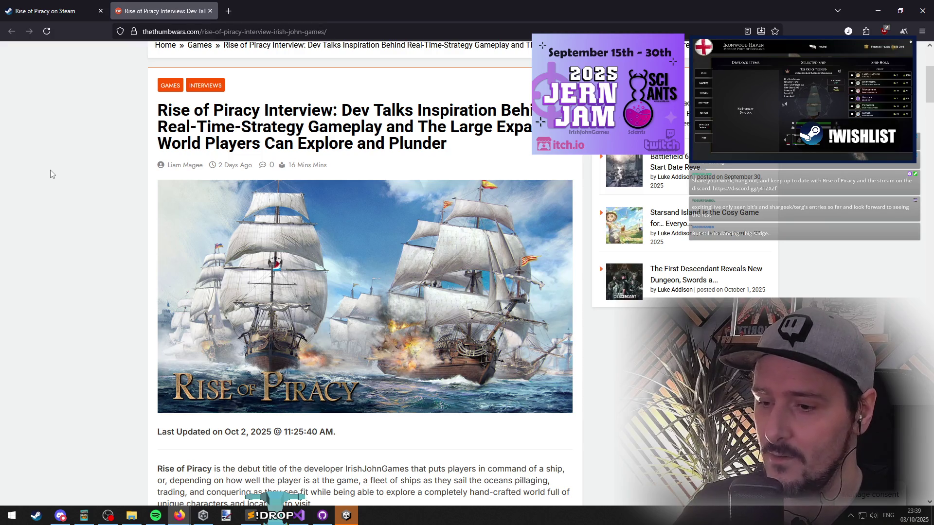
pyautogui.tripleClick(233, 119)
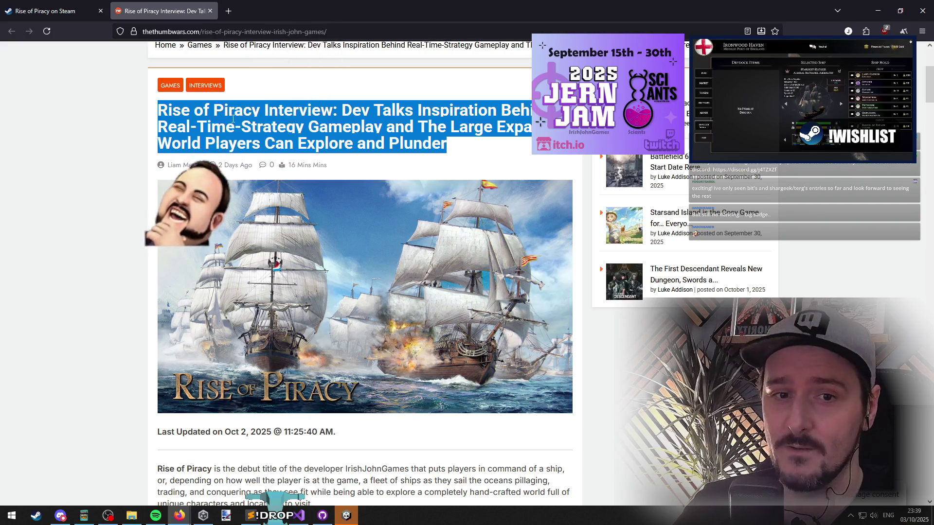
pyautogui.click(84, 174)
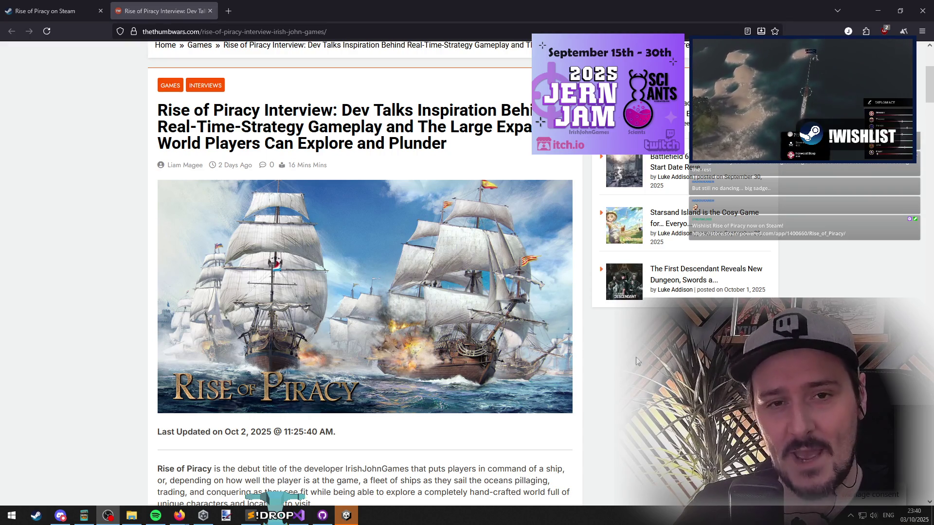
# Scroll through the interview's questions and answers, then back up to the top.
pyautogui.click(150, 183)
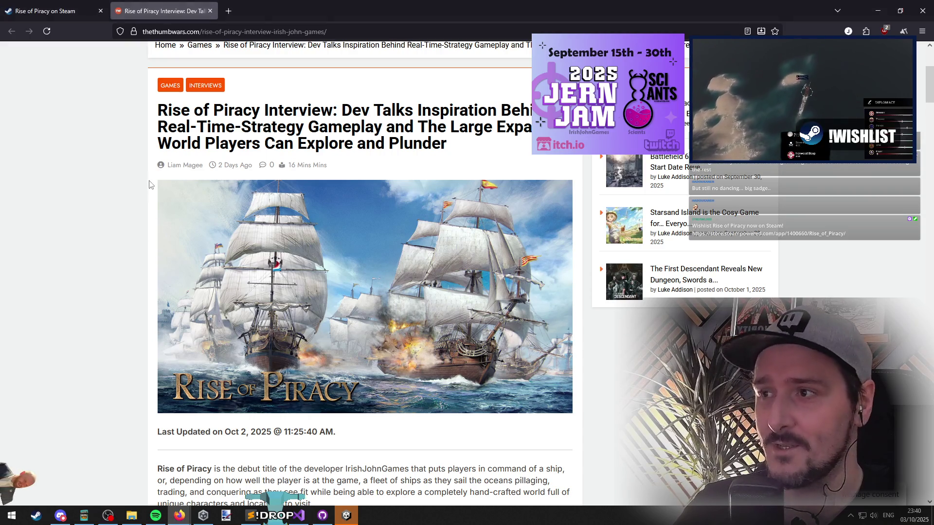
pyautogui.scroll(-7, 122, 192)
pyautogui.scroll(-2, 181, 131)
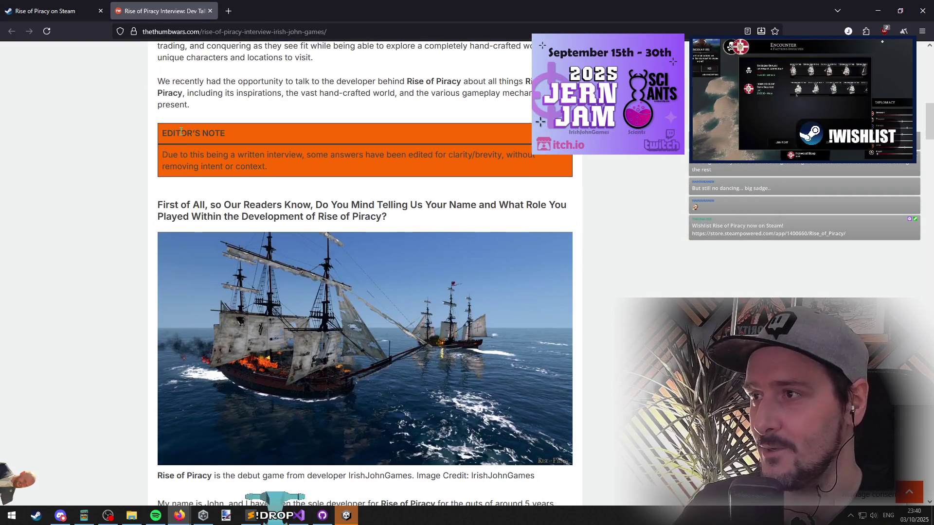
pyautogui.scroll(10, 181, 135)
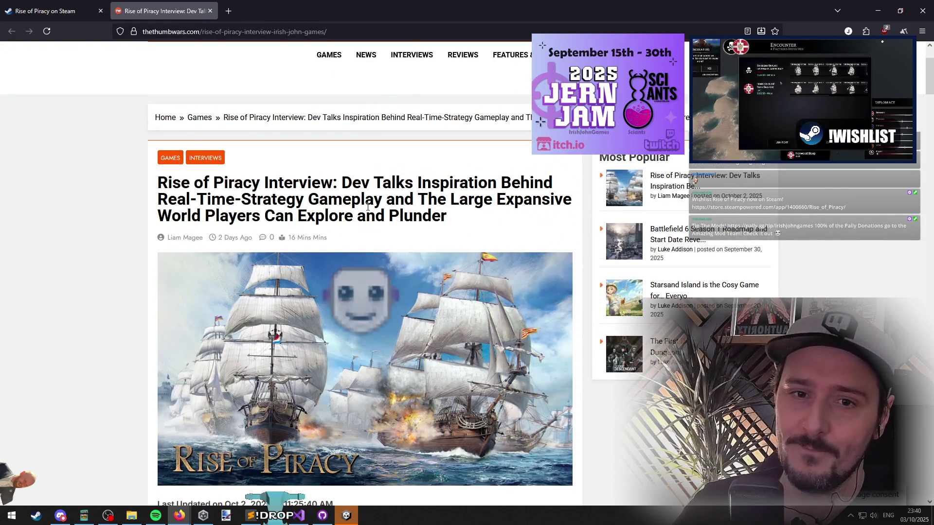
pyautogui.moveTo(160, 181)
pyautogui.mouseDown()
pyautogui.moveTo(437, 216)
pyautogui.moveTo(188, 192)
pyautogui.mouseUp()
pyautogui.click(189, 192)
pyautogui.scroll(-15, 105, 189)
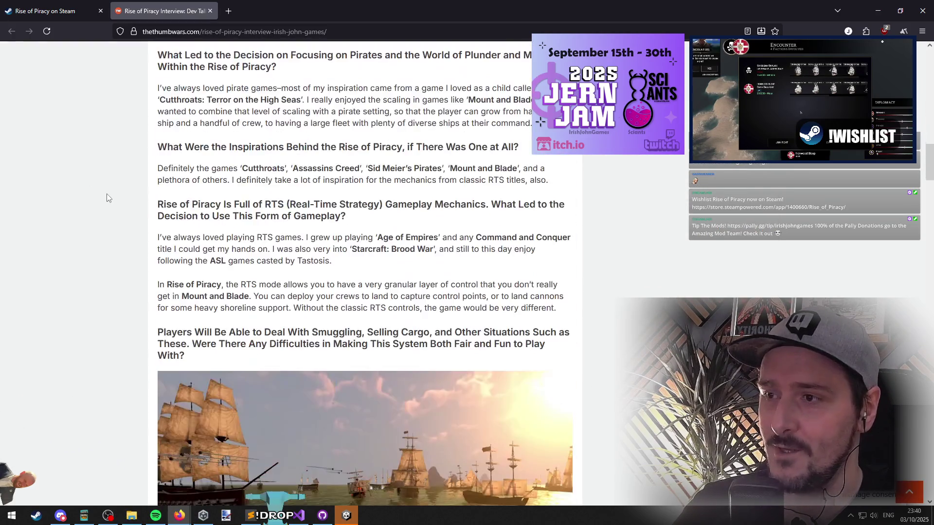
pyautogui.scroll(-18, 107, 189)
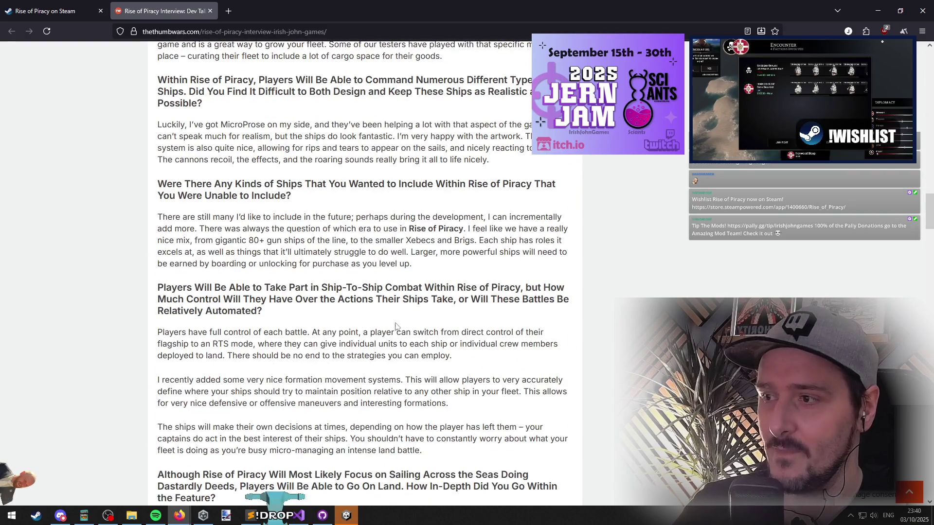
pyautogui.scroll(-14, 141, 286)
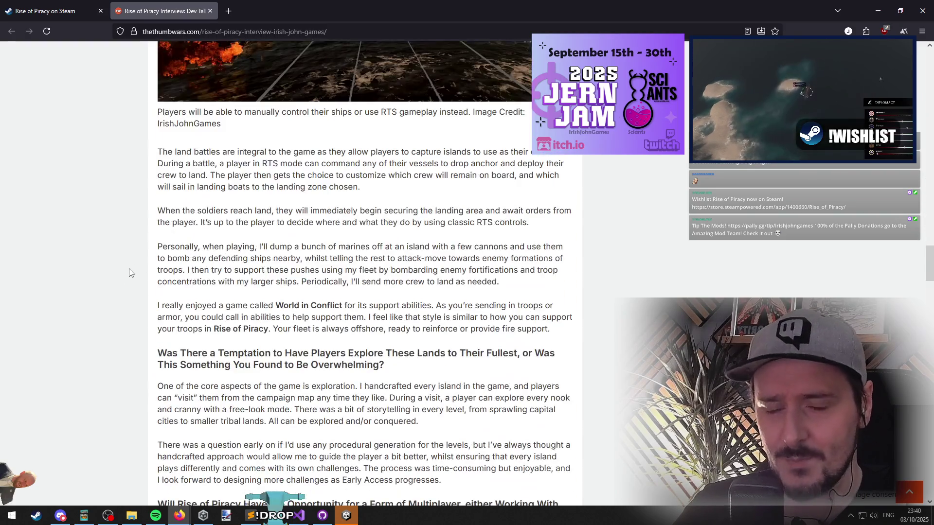
pyautogui.scroll(-5, 129, 274)
pyautogui.scroll(20, 144, 335)
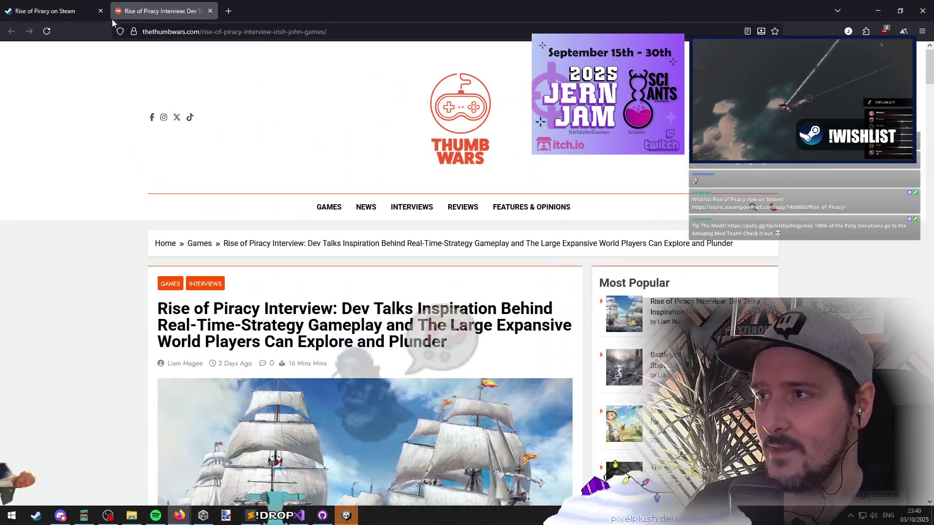
pyautogui.rightClick(193, 36)
# Copy the article URL, then read on to the heading about focusing on pirates.
pyautogui.click(296, 71)
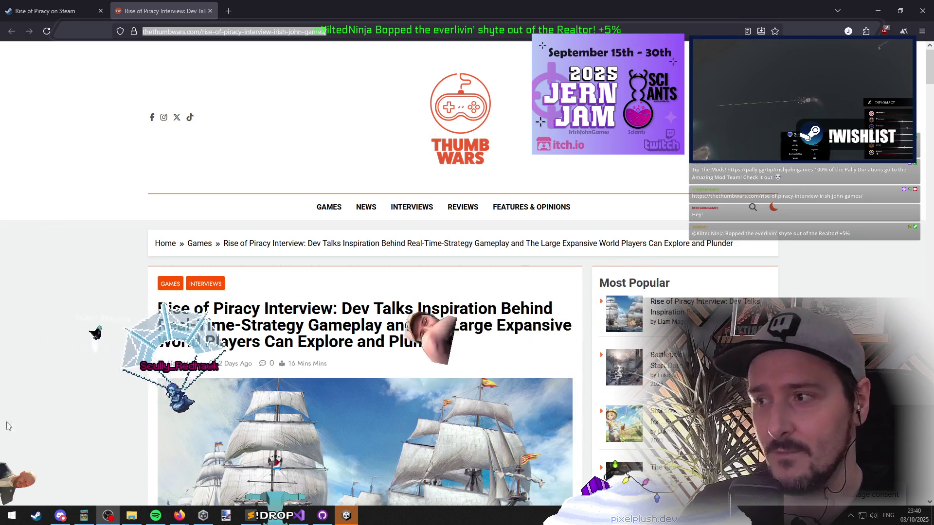
pyautogui.click(81, 318)
pyautogui.scroll(-5, 80, 317)
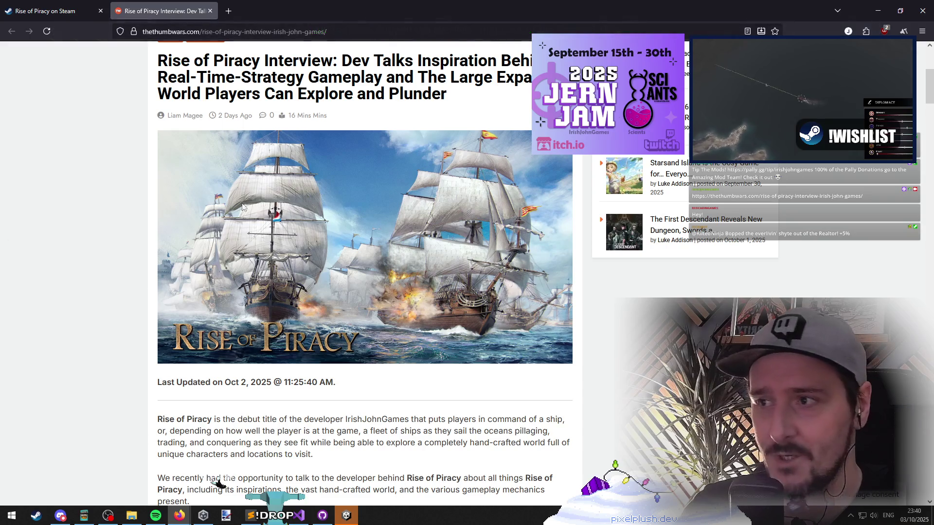
pyautogui.scroll(-10, 114, 251)
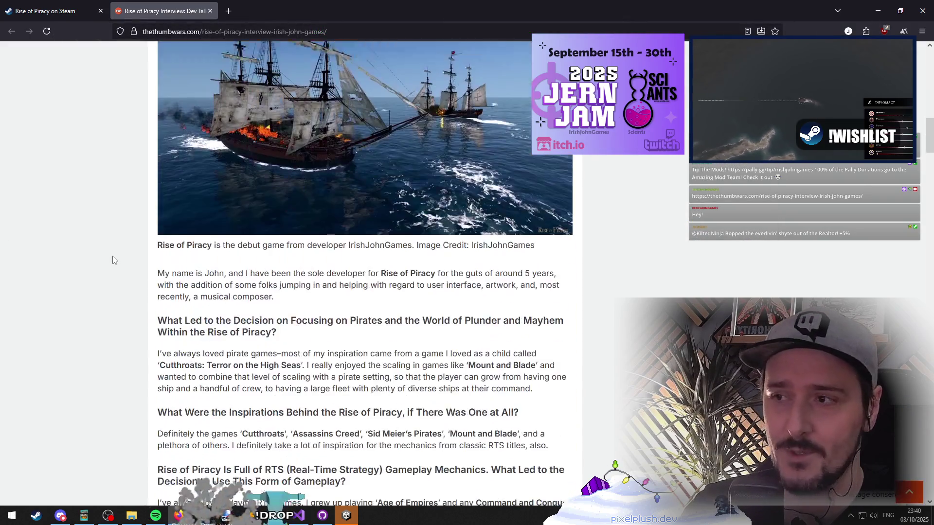
pyautogui.moveTo(157, 154); pyautogui.dragTo(343, 155)
pyautogui.click(326, 171)
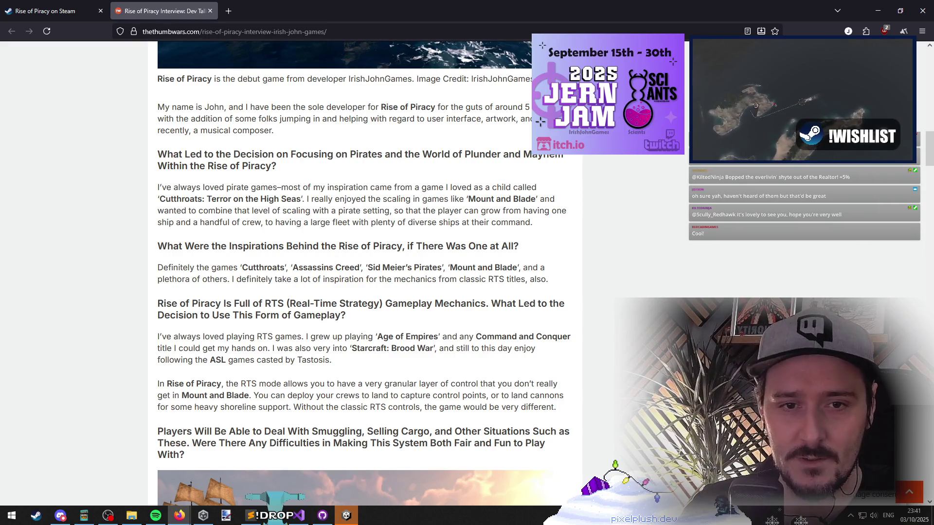
# Scroll through the rest of the interview, then return to the Rise of Piracy store tab.
pyautogui.hotkey('alt', 'Tab')
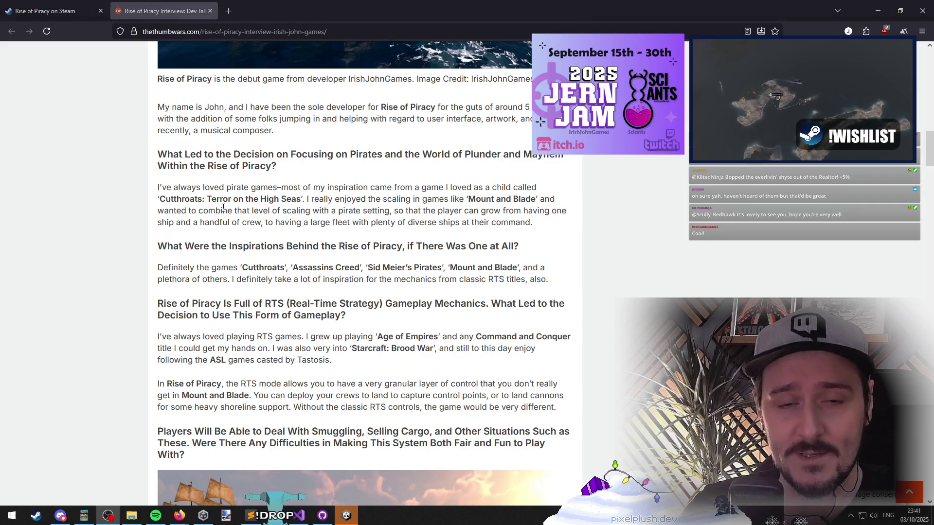
pyautogui.hotkey('alt', 'Tab')
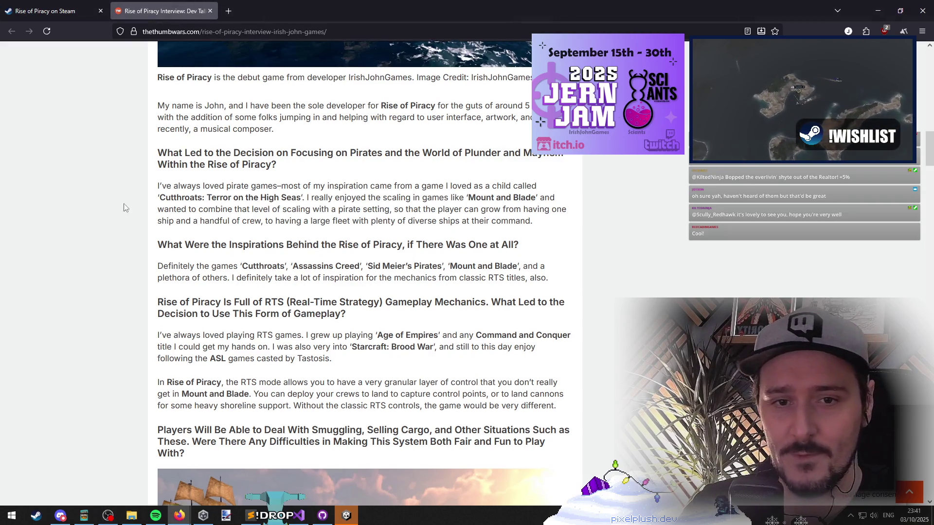
pyautogui.scroll(-7, 124, 208)
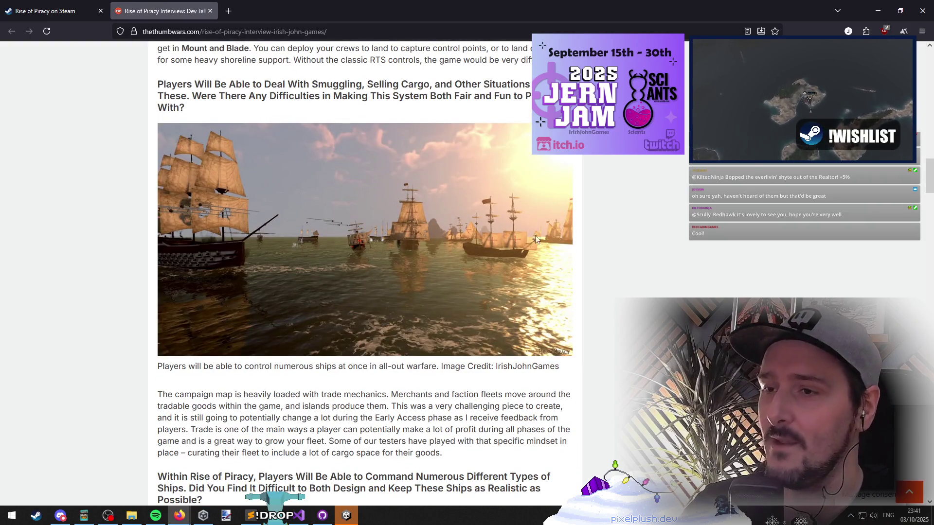
pyautogui.scroll(-6, 228, 292)
pyautogui.scroll(-13, 248, 294)
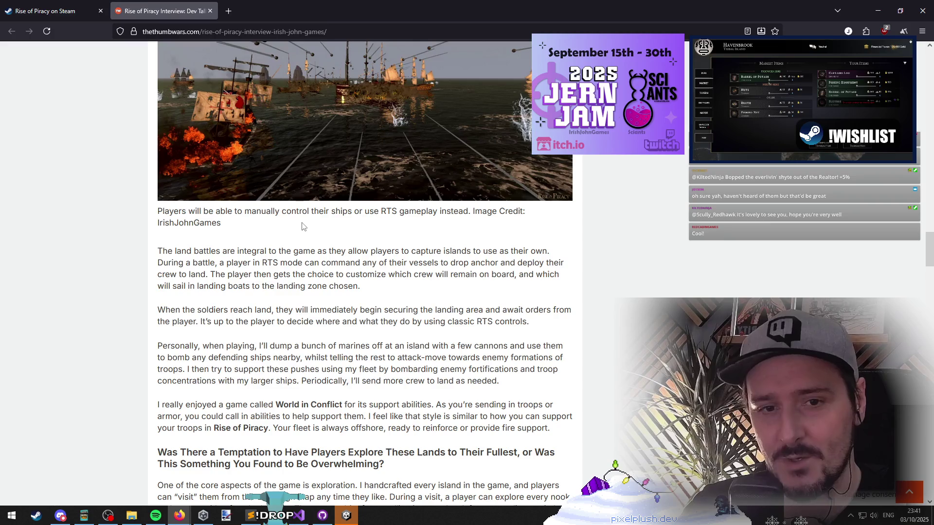
pyautogui.scroll(20, 302, 224)
pyautogui.scroll(15, 315, 243)
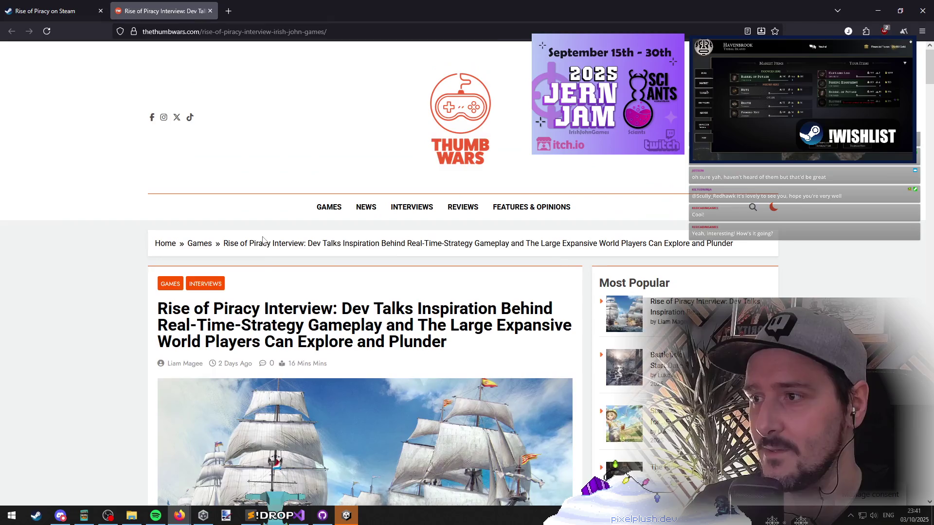
pyautogui.scroll(-9, 263, 240)
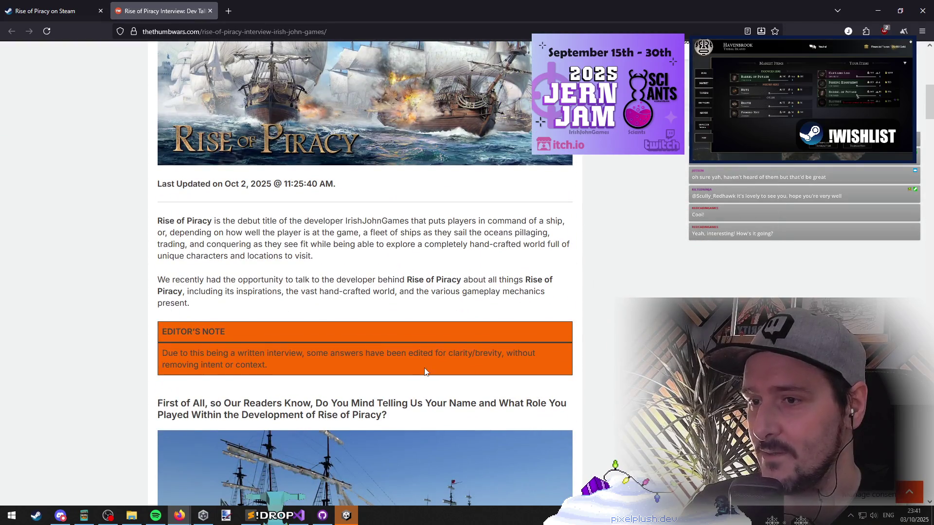
pyautogui.scroll(4, 319, 292)
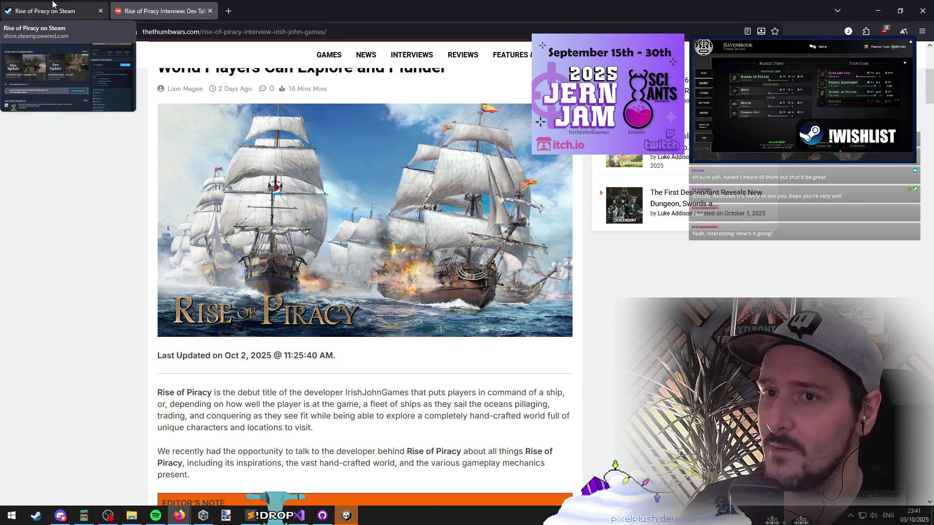
pyautogui.click(52, 8)
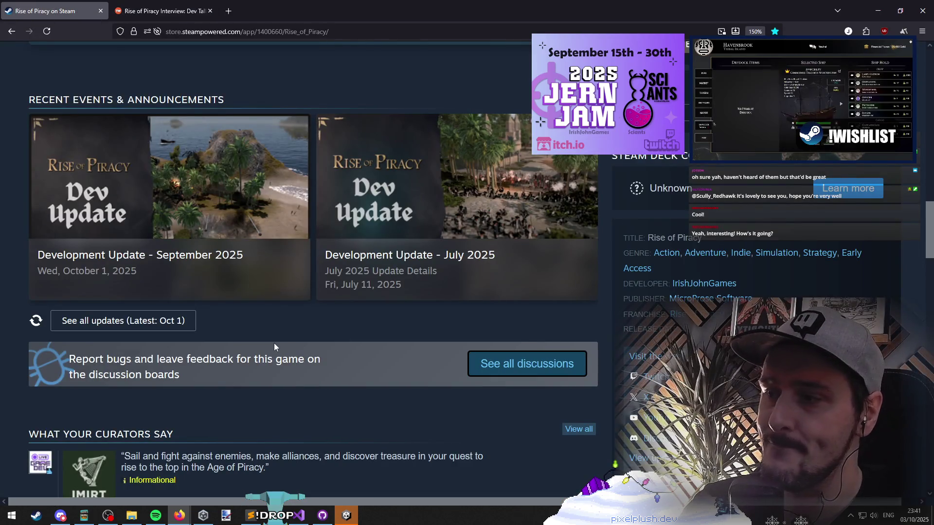
# View Rise of Piracy's September dev update on Steam, then switch back to the Unity editor.
pyautogui.moveTo(159, 220)
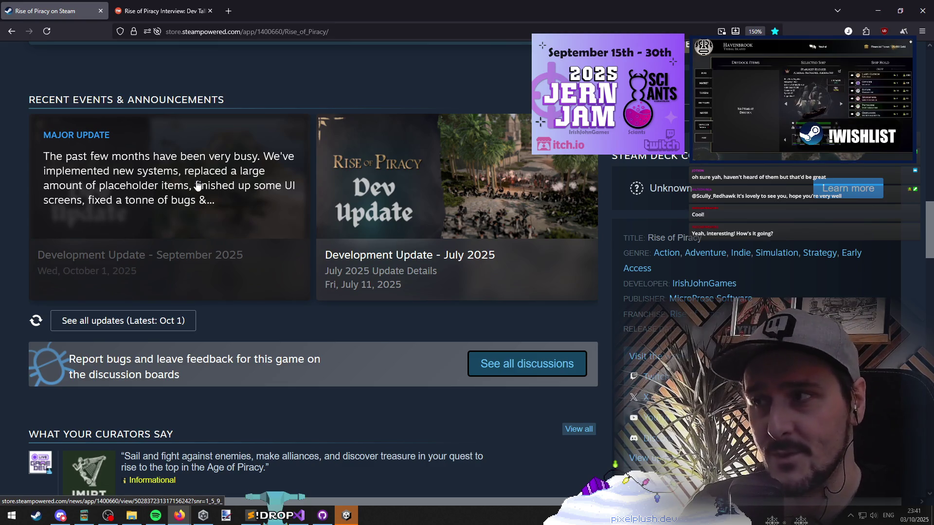
pyautogui.hotkey('ctrl', 'Tab')
pyautogui.hotkey('alt', 'Tab')
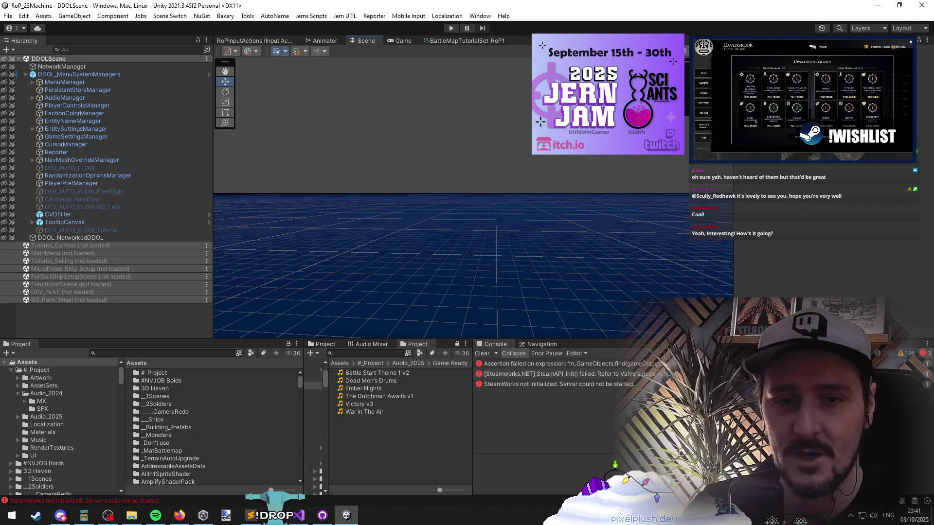
# Switch from Unity to Firefox and scroll the Gravity Ace Steam store page.
pyautogui.hotkey('alt', 'Tab')
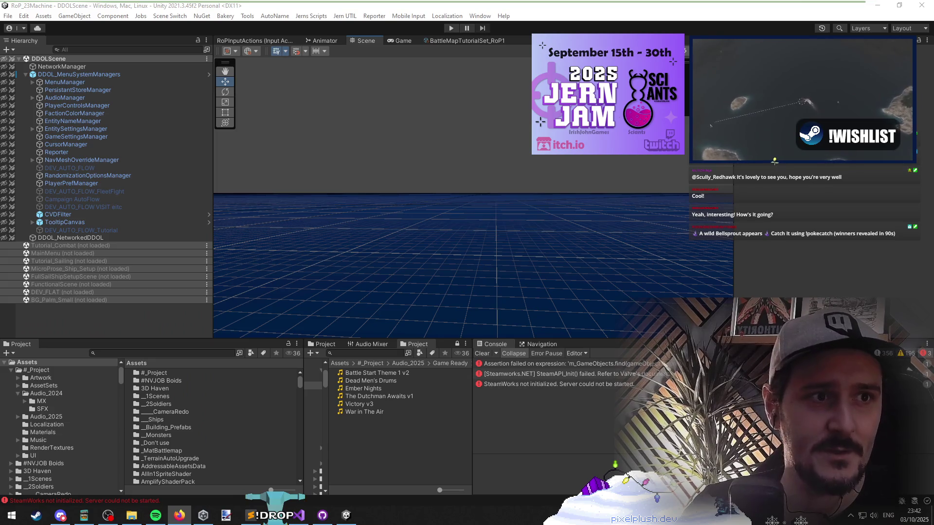
pyautogui.click(180, 515)
pyautogui.scroll(-5, 448, 194)
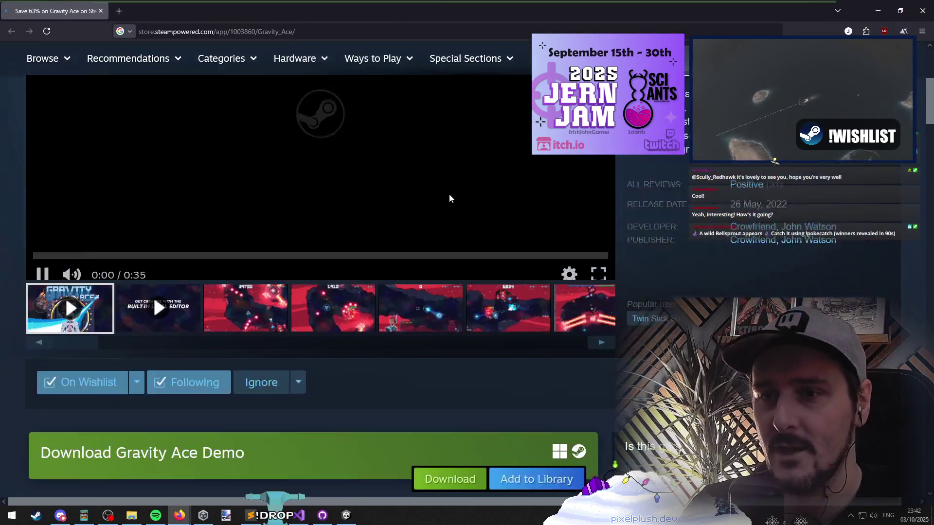
# Open the Crowfriend developer page and list its upcoming releases, Ridiculous Shipping and The Mailroom.
pyautogui.click(753, 193)
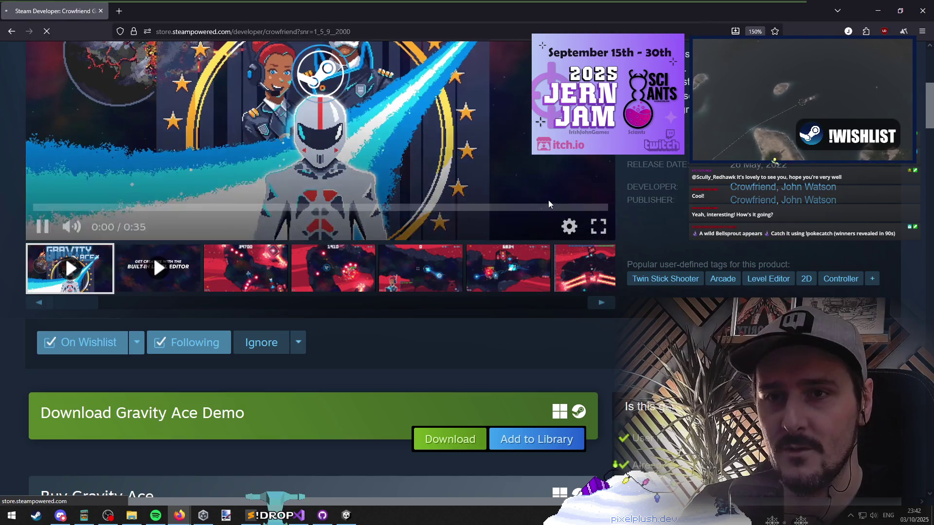
pyautogui.scroll(-5, 6, 315)
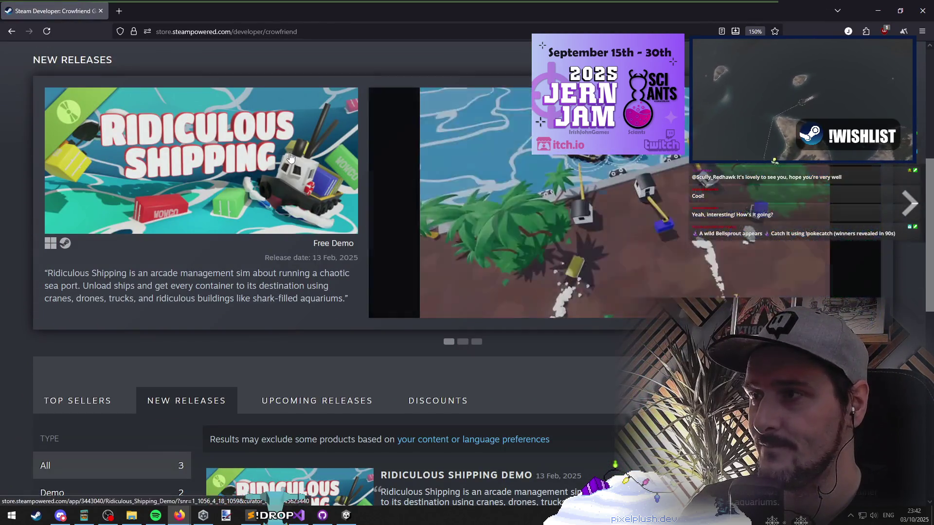
pyautogui.scroll(-5, 285, 278)
pyautogui.scroll(3, 285, 278)
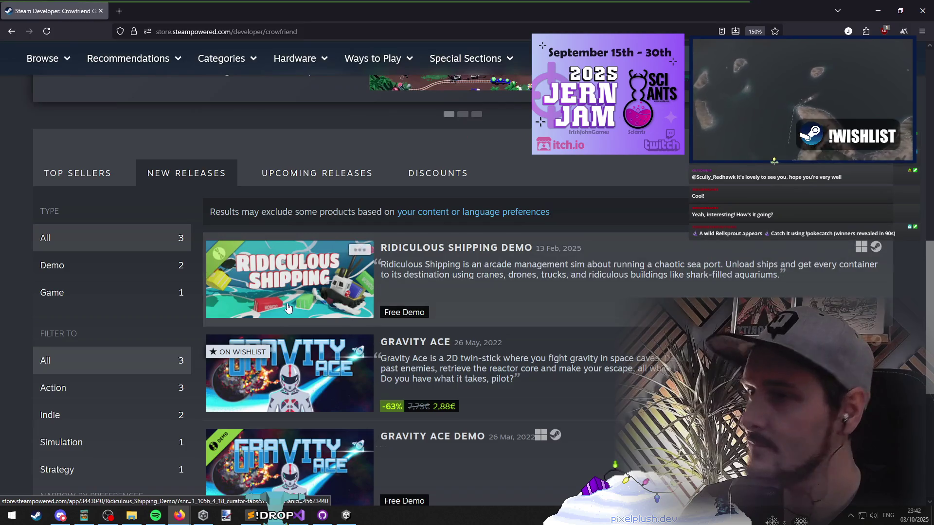
pyautogui.moveTo(290, 288)
pyautogui.scroll(7, 304, 265)
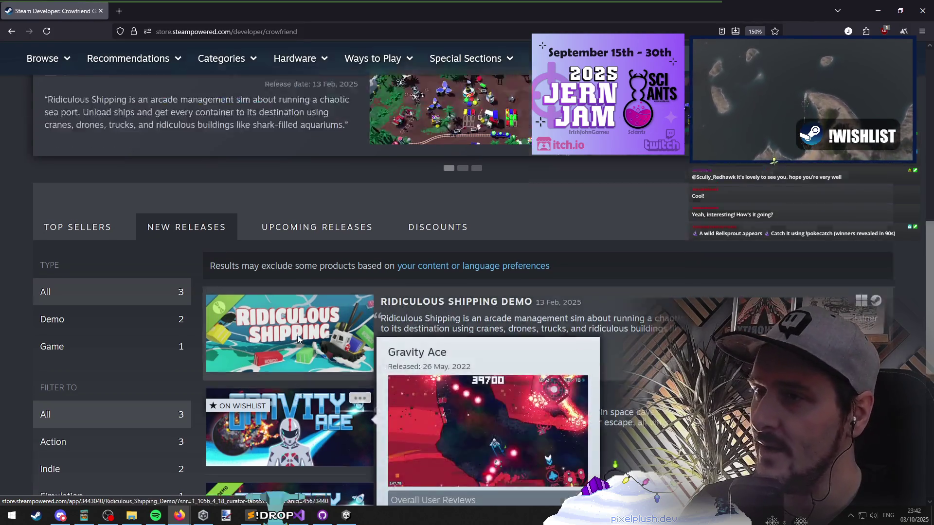
pyautogui.scroll(-3, 369, 180)
pyautogui.scroll(-4, 369, 180)
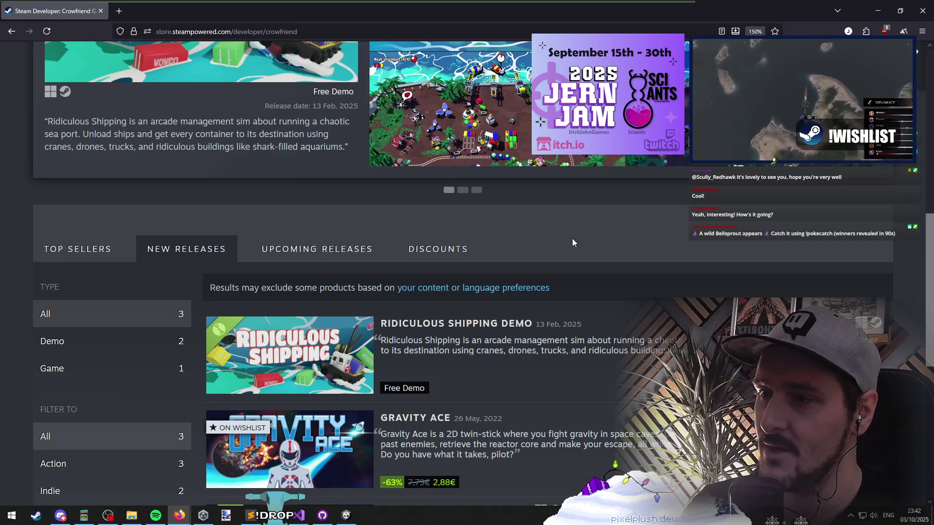
pyautogui.scroll(-3, 572, 239)
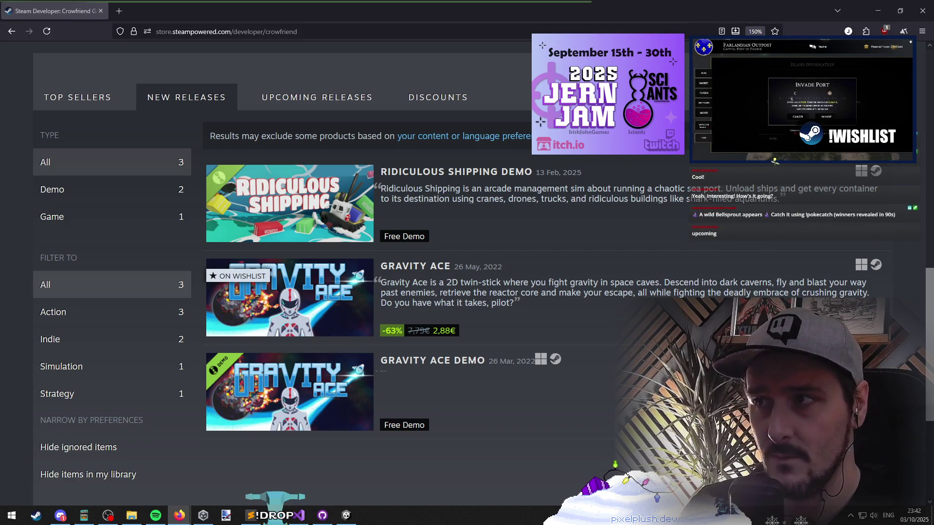
pyautogui.click(291, 97)
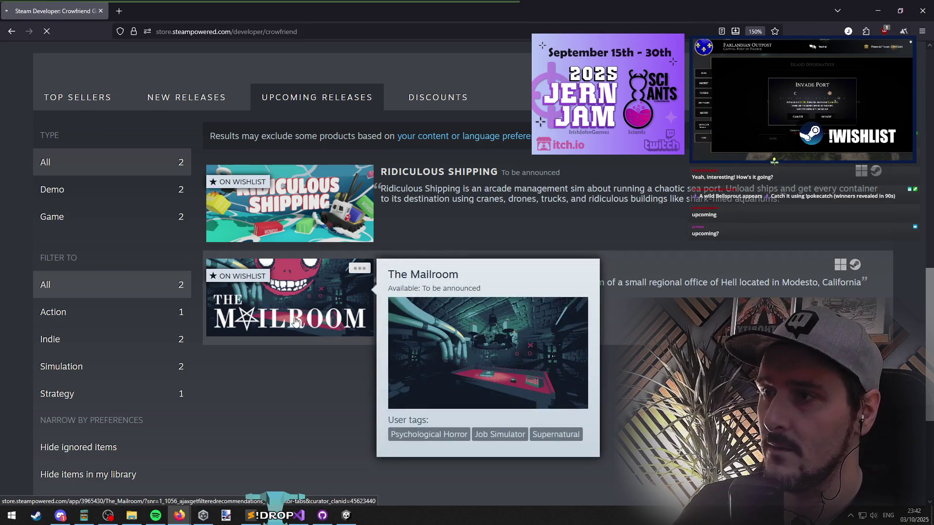
# Browse The Mailroom's Steam page trailer and screenshots, then return to the Unity editor.
pyautogui.click(291, 287)
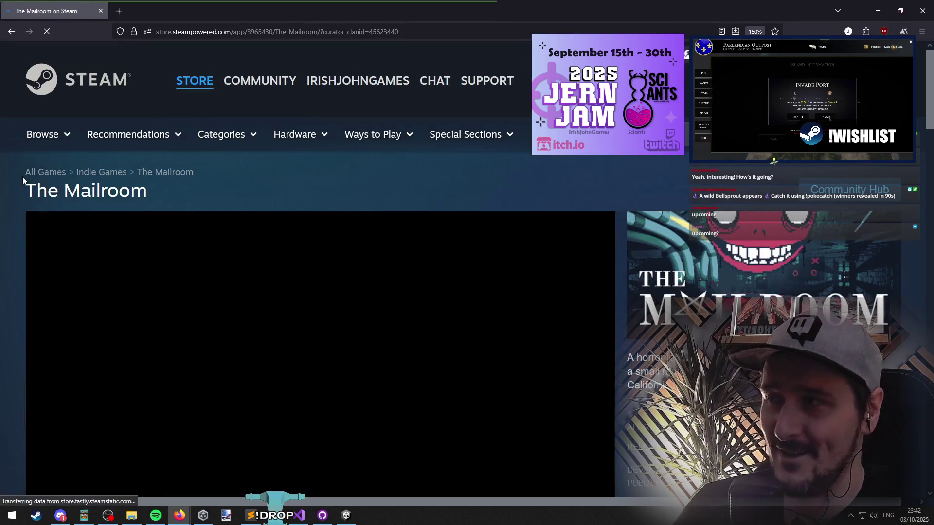
pyautogui.scroll(-3, 20, 191)
pyautogui.scroll(-3, 20, 190)
pyautogui.scroll(4, 425, 192)
pyautogui.scroll(-1, 257, 313)
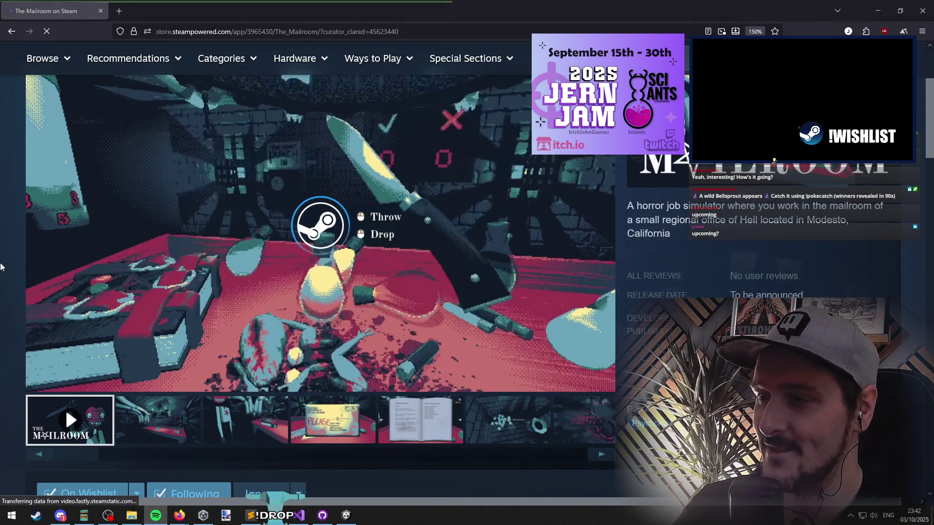
pyautogui.scroll(1, 665, 232)
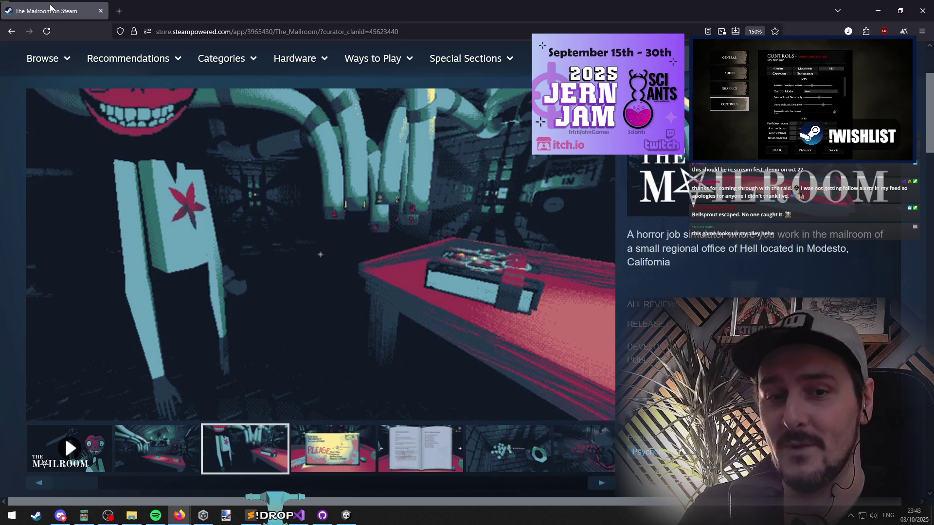
pyautogui.hotkey('alt', 'Tab')
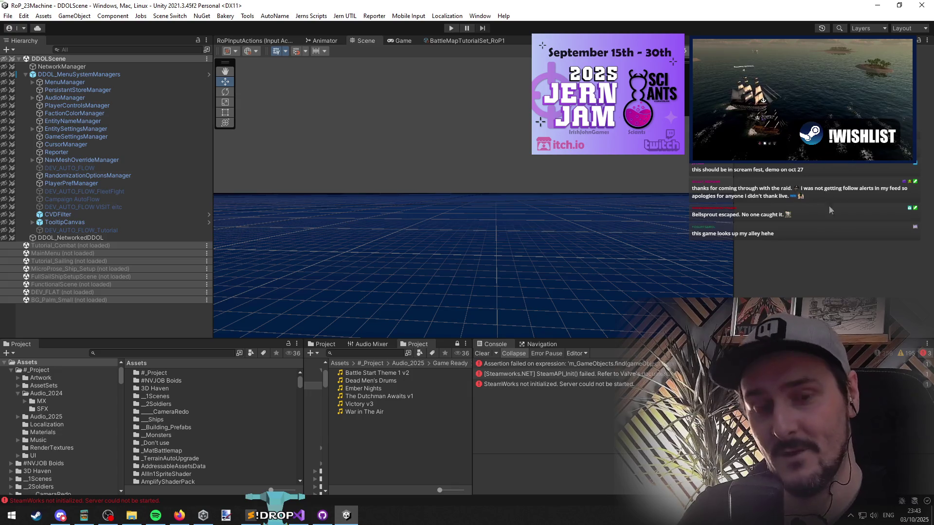
# Return to Unity and enter play mode, reaching the Rise of Piracy main menu.
pyautogui.hotkey('alt', 'Tab')
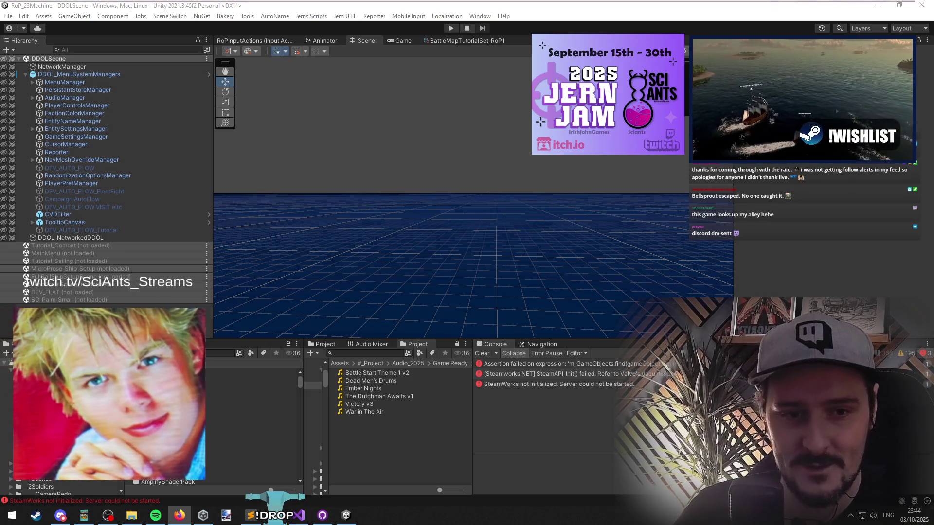
pyautogui.click(623, 172)
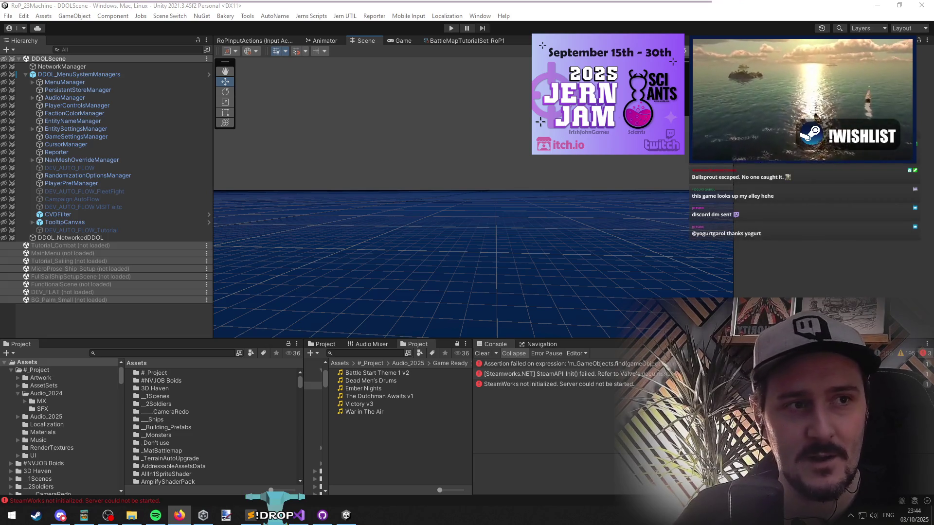
pyautogui.hotkey('alt', 'Tab')
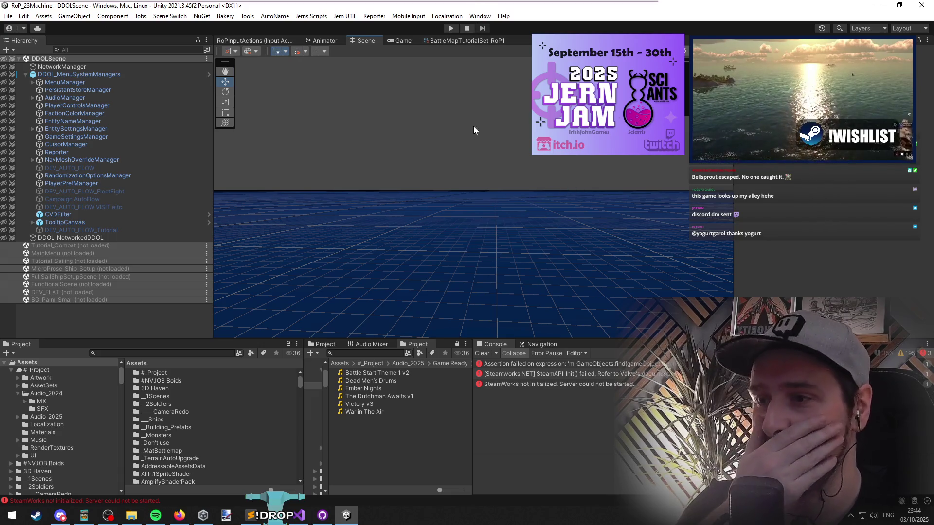
pyautogui.click(451, 28)
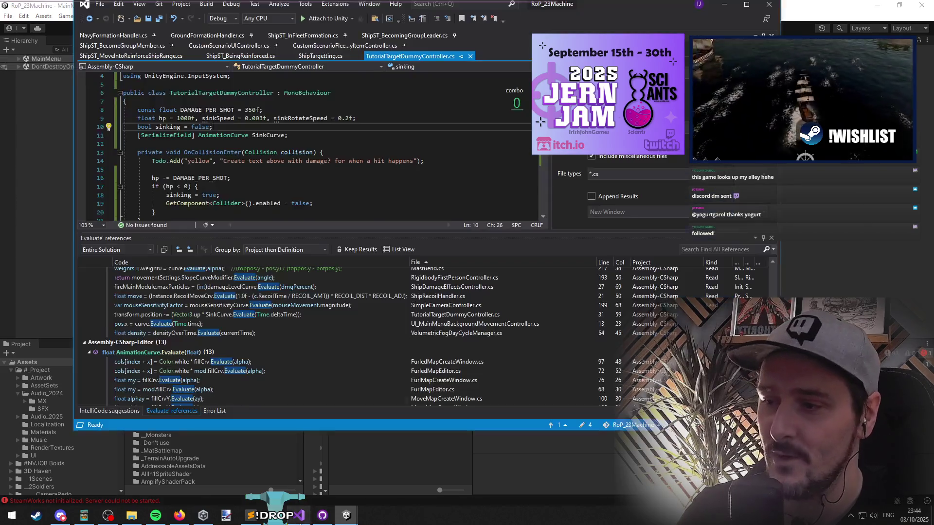
pyautogui.press('F5')
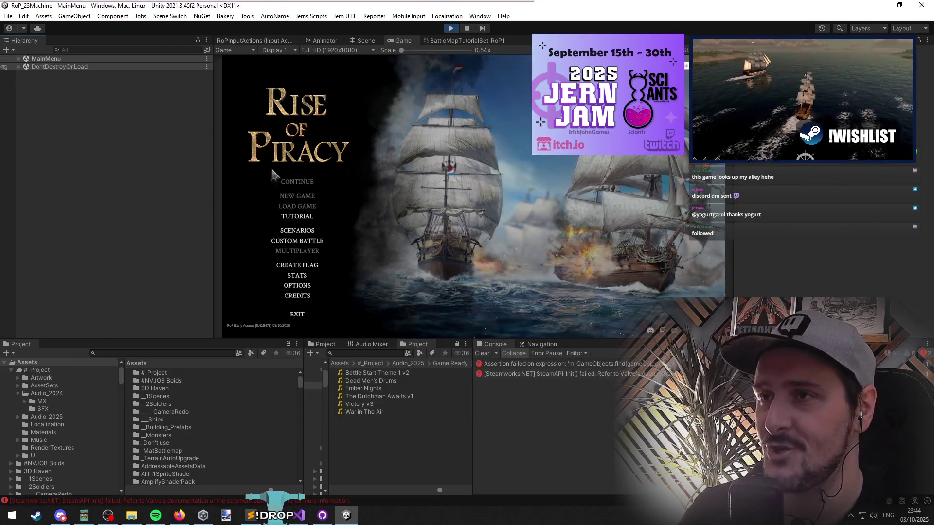
# Launch Tutorial 3 - Combat from the TUTORIAL menu and select the red ship.
pyautogui.click(295, 217)
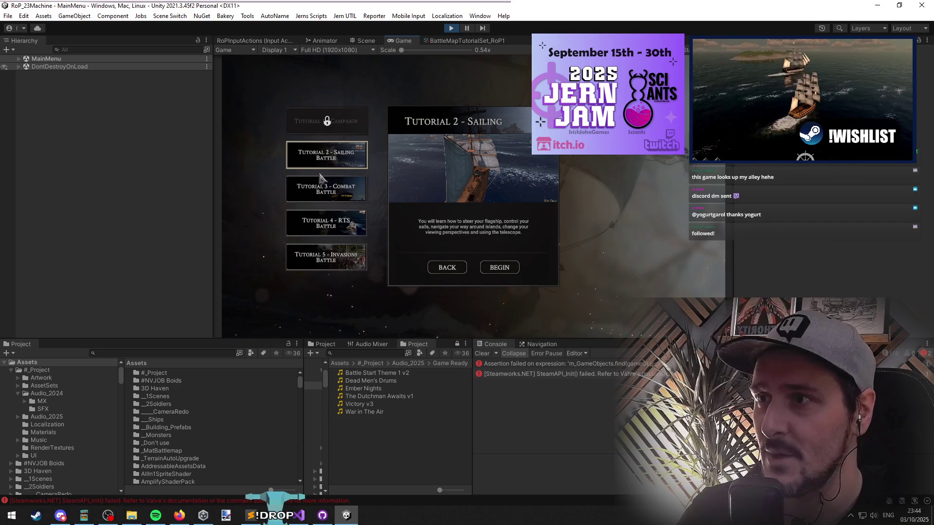
pyautogui.click(345, 199)
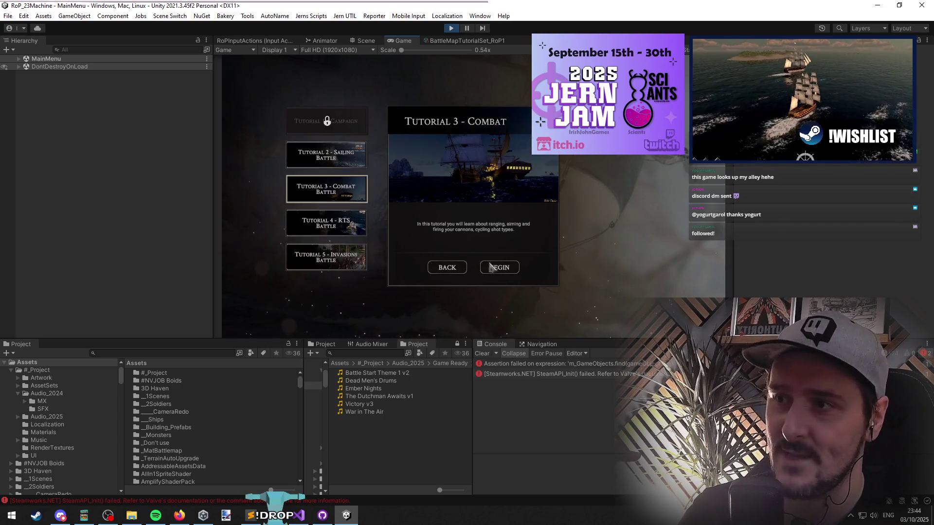
pyautogui.click(499, 268)
pyautogui.click(477, 314)
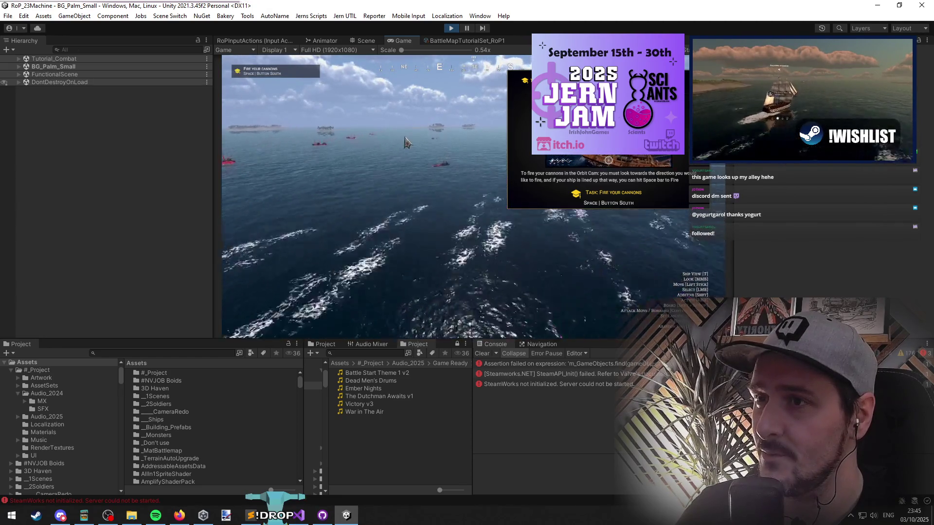
pyautogui.moveTo(545, 285); pyautogui.dragTo(379, 200)
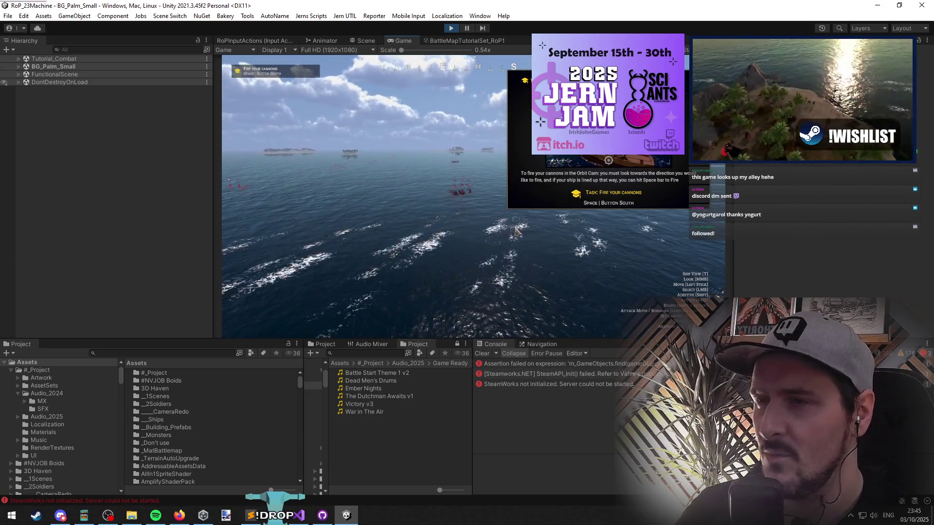
pyautogui.hotkey('alt', 'Tab')
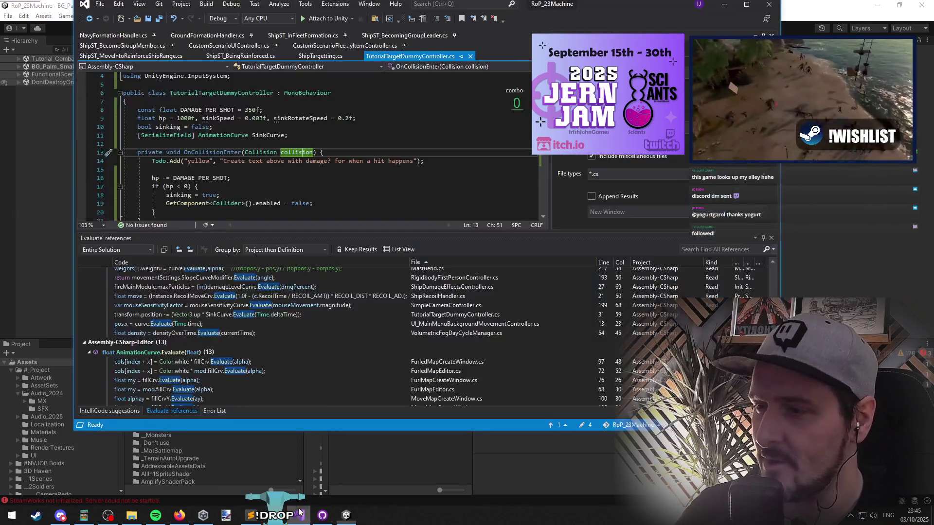
# Inspect the sink code on line 31 and the sinkSpeed declaration (0.003f) on line 9.
pyautogui.click(276, 153)
pyautogui.doubleClick(332, 153)
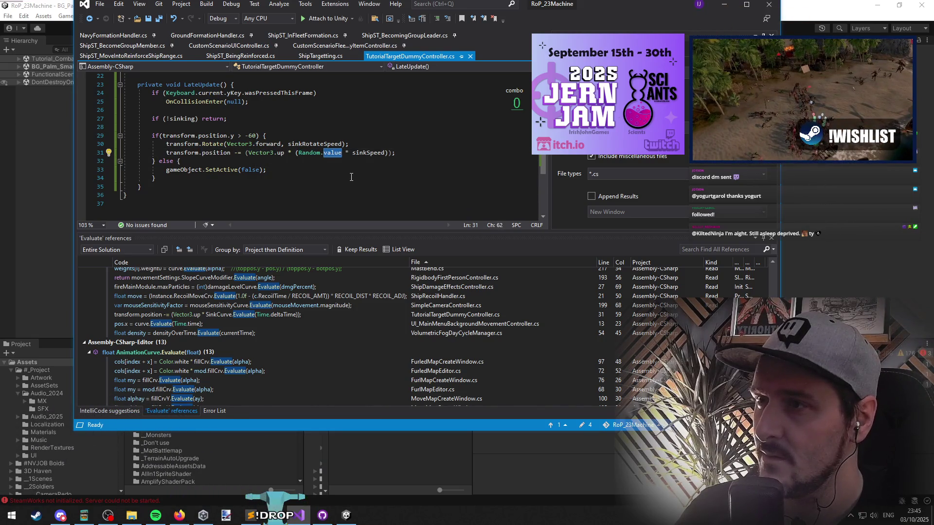
pyautogui.moveTo(337, 156)
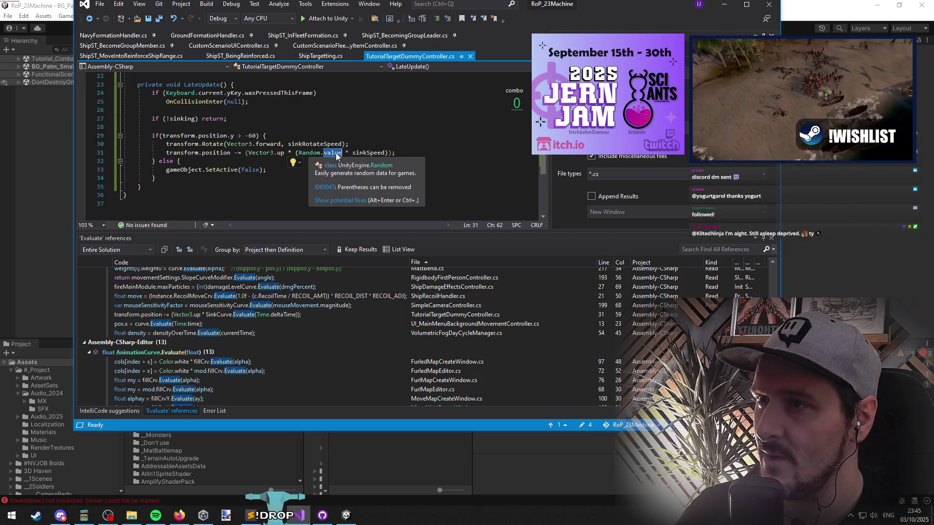
pyautogui.click(365, 154)
pyautogui.scroll(6, 370, 141)
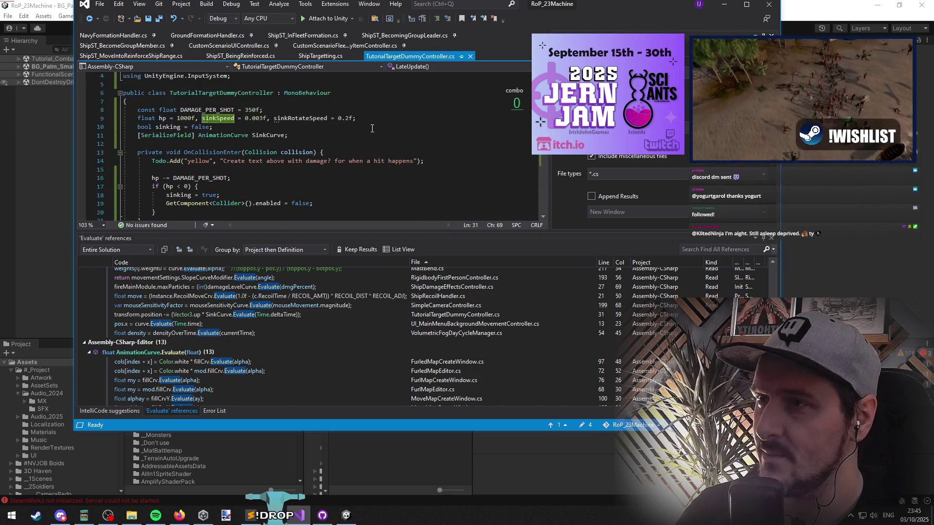
pyautogui.click(257, 118)
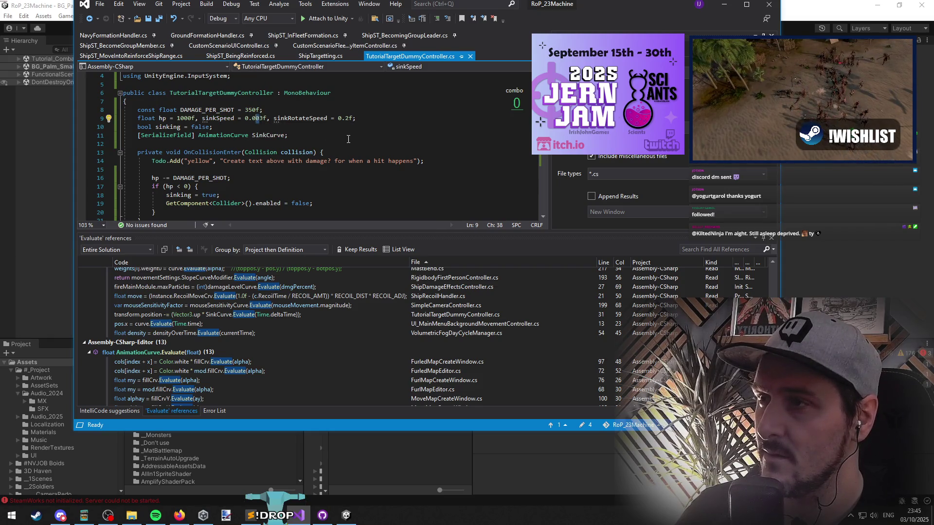
pyautogui.scroll(-6, 348, 139)
pyautogui.scroll(6, 292, 131)
pyautogui.moveTo(259, 121)
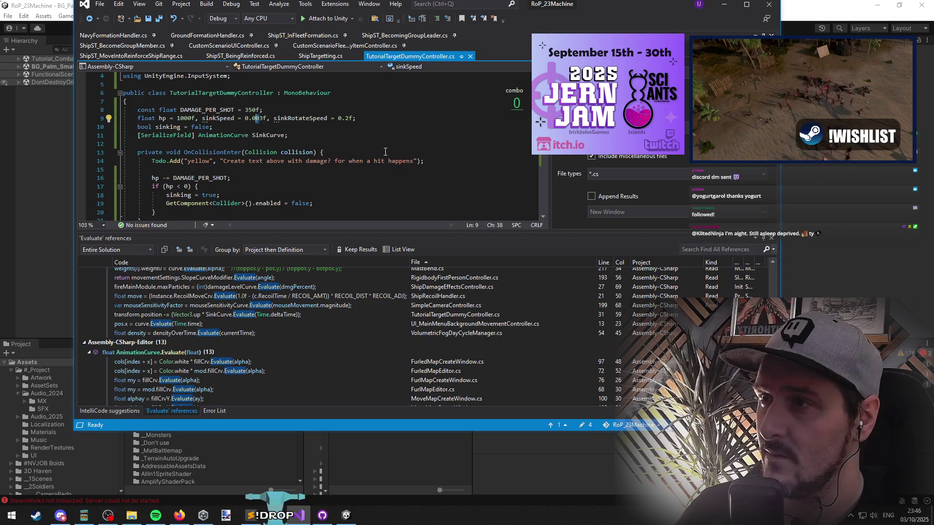
# Change line 31 to Random.value / sinkSpeed, save, and stop play mode in Unity.
pyautogui.hotkey('ctrl', '-')
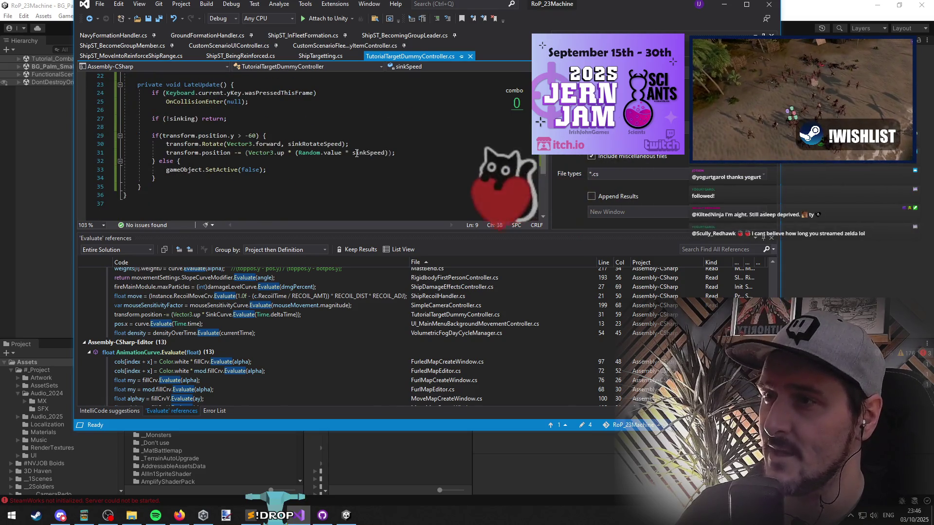
pyautogui.write('/')
pyautogui.press('Up')
pyautogui.press('Up')
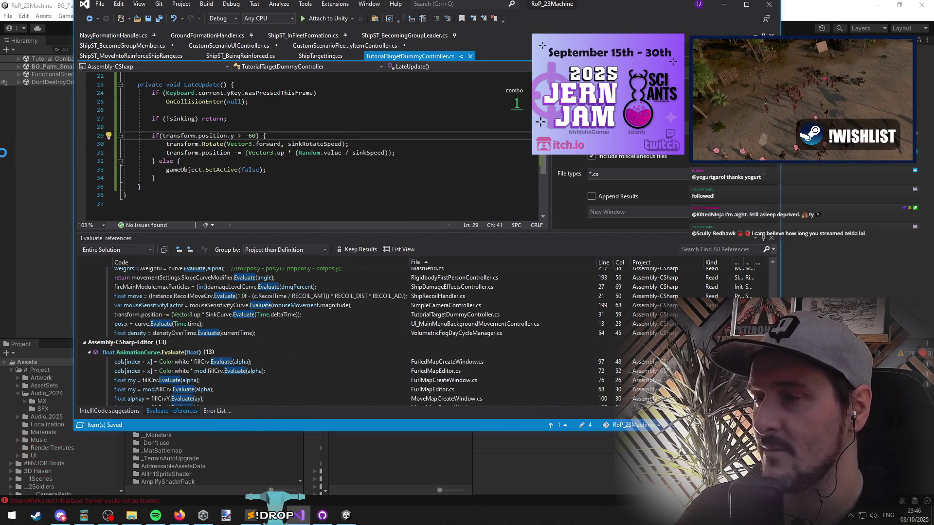
pyautogui.click(4, 151)
pyautogui.click(451, 27)
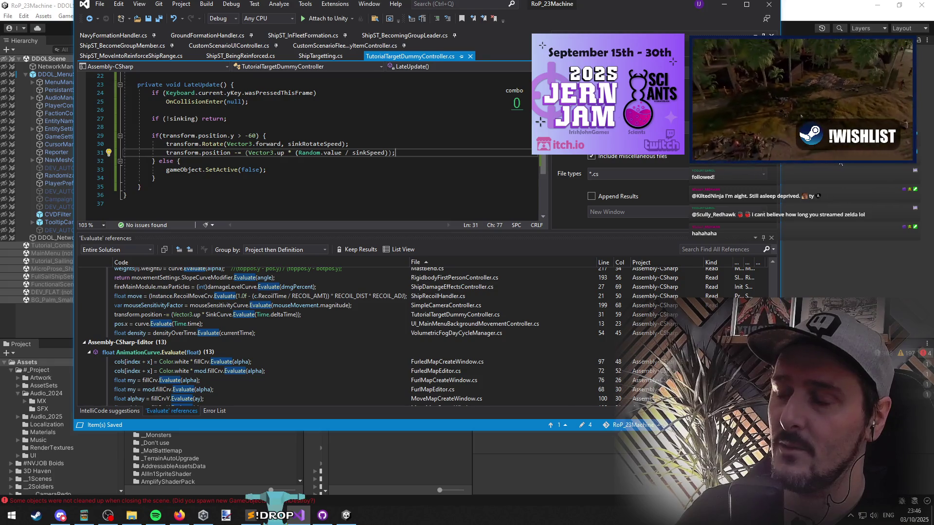
# Find the TutorialWaypoint prefab by searching 'waypoint', open it, and add a Particle System component.
pyautogui.hotkey('alt', 'Tab')
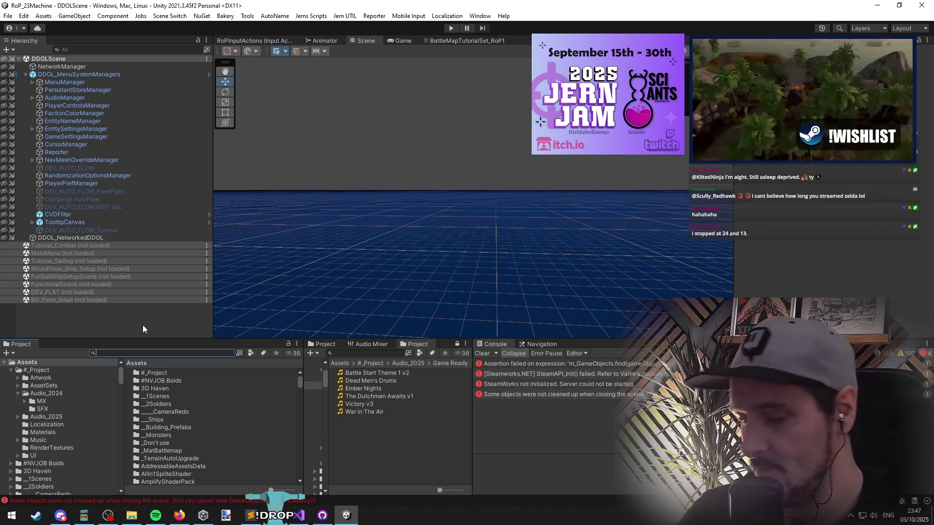
pyautogui.write('waypoint')
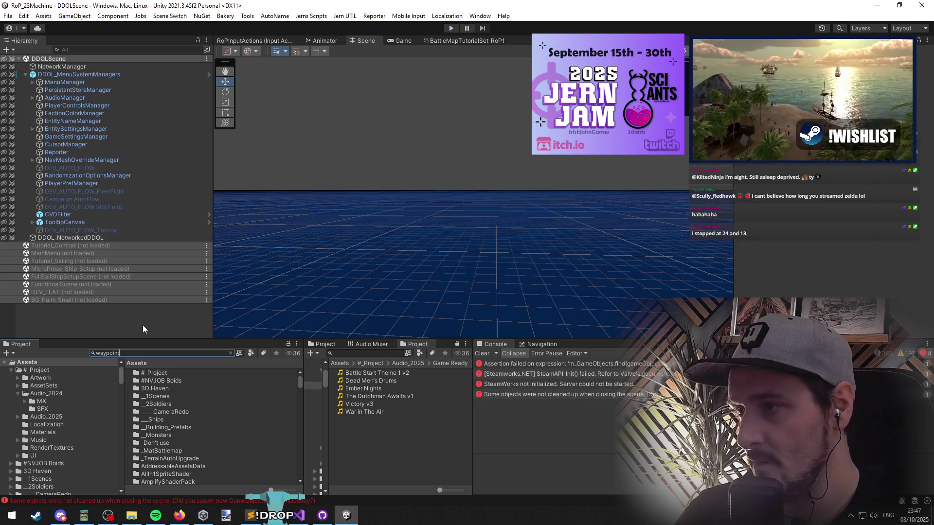
pyautogui.doubleClick(165, 396)
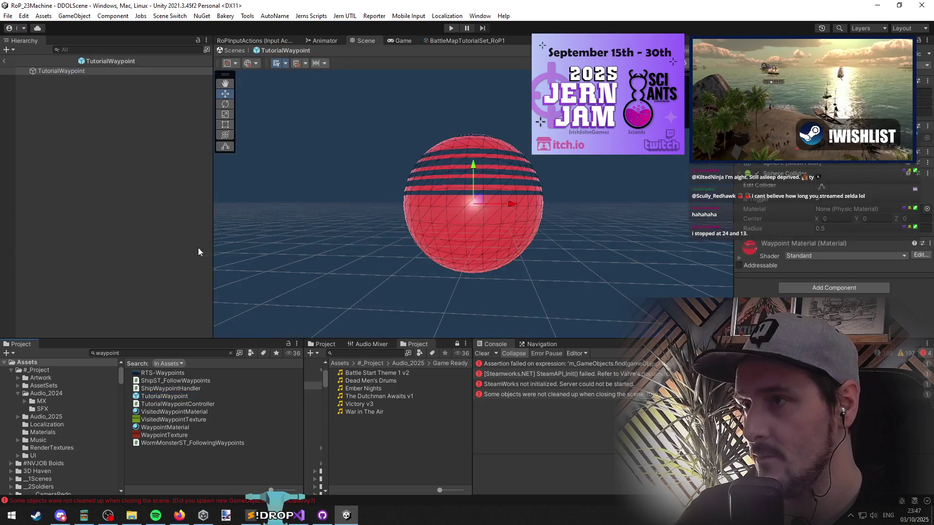
pyautogui.moveTo(545, 170); pyautogui.dragTo(487, 219)
pyautogui.click(816, 290)
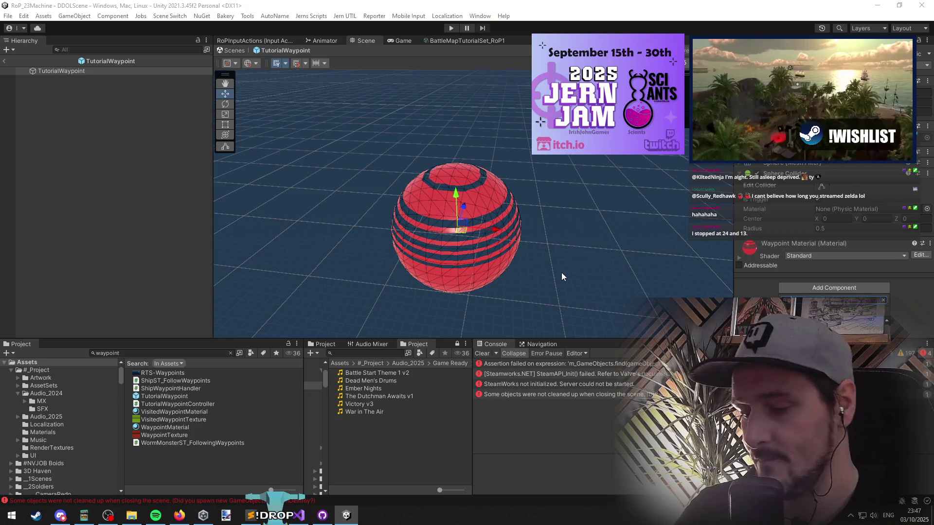
pyautogui.press('Return')
pyautogui.moveTo(570, 218)
pyautogui.mouseDown()
pyautogui.moveTo(484, 117)
pyautogui.moveTo(418, 106)
pyautogui.mouseUp()
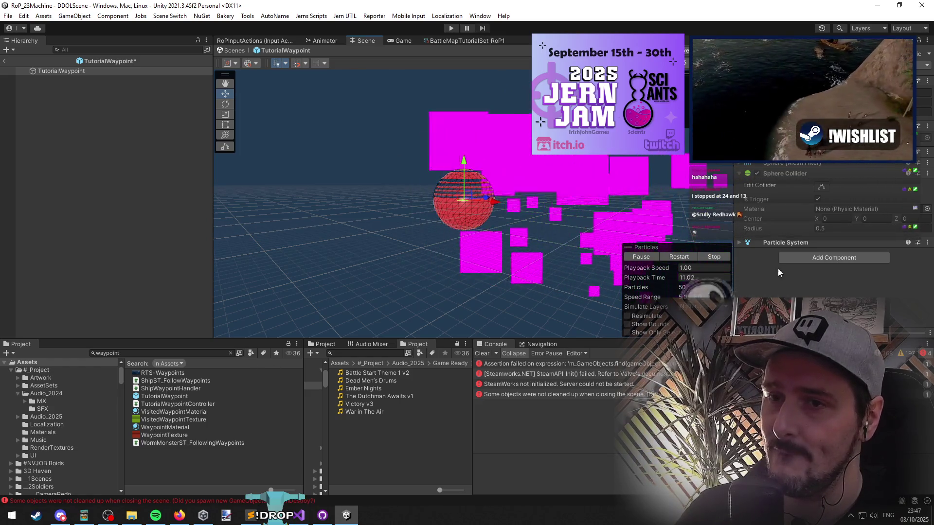
# Set the particle system's Gravity Modifier to 1.
pyautogui.click(786, 242)
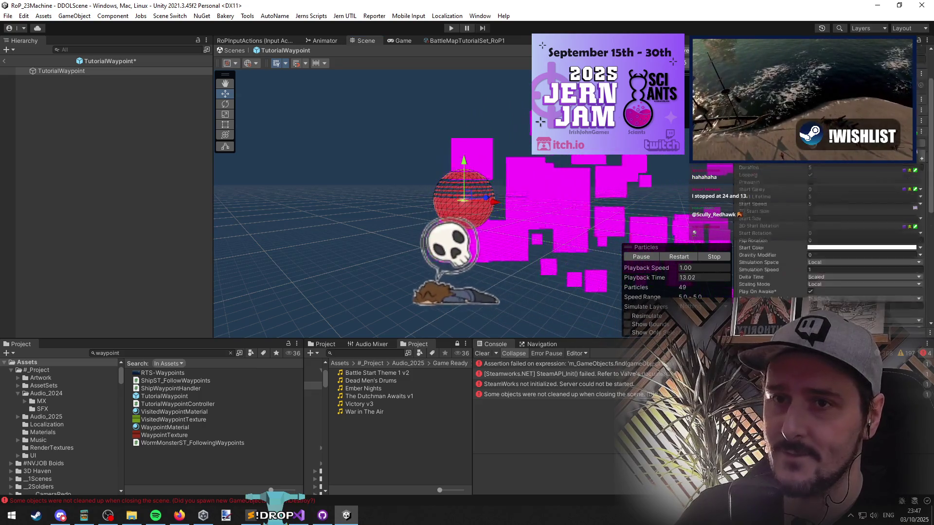
pyautogui.scroll(-5, 789, 165)
pyautogui.scroll(3, 796, 180)
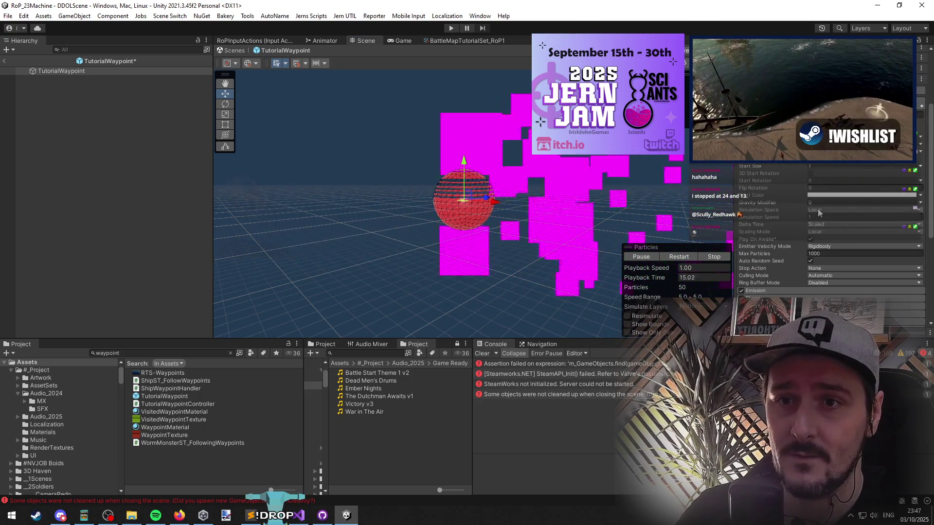
pyautogui.click(823, 204)
pyautogui.write('1')
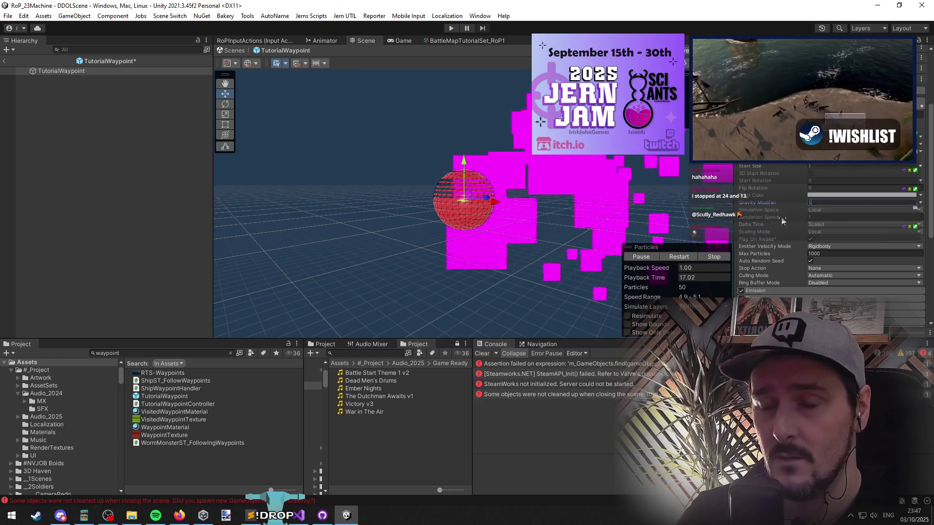
# Set the emitter Shape's Rotation X to -90 so the cone points upward.
pyautogui.scroll(-8, 769, 197)
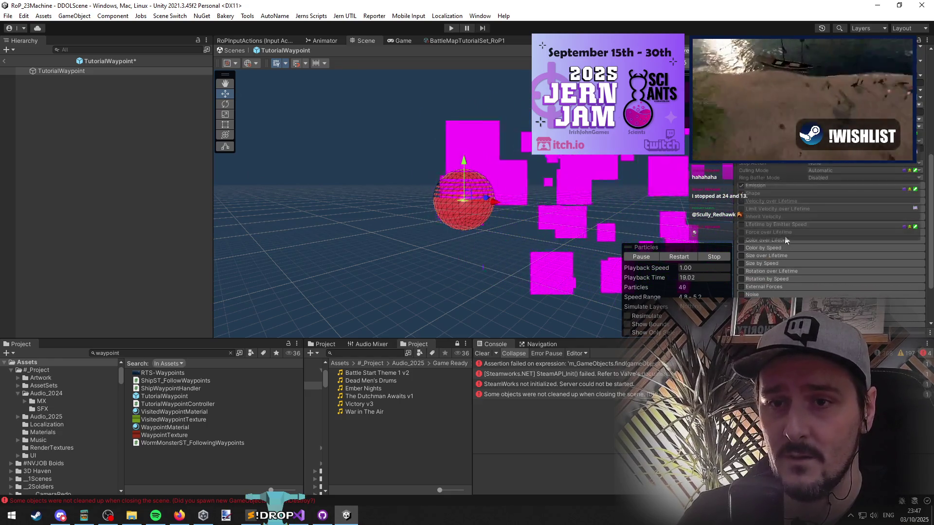
pyautogui.click(765, 195)
pyautogui.scroll(-2, 873, 239)
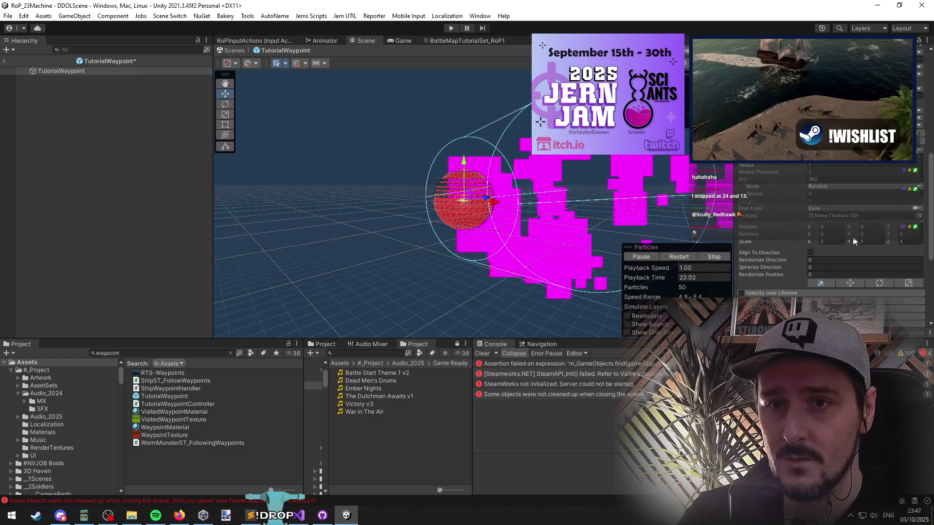
pyautogui.click(835, 234)
pyautogui.write('90')
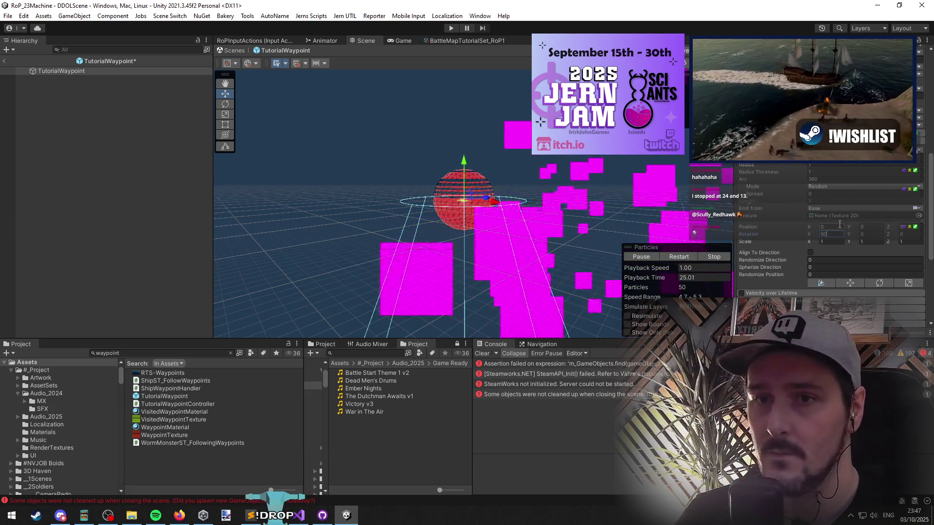
pyautogui.press('Home')
pyautogui.write('-')
pyautogui.moveTo(525, 218)
pyautogui.mouseDown()
pyautogui.moveTo(527, 185)
pyautogui.moveTo(519, 204)
pyautogui.moveTo(513, 171)
pyautogui.moveTo(608, 175)
pyautogui.mouseUp()
# Keep Scaling Mode at Local and try Simulation Speed 2.59 before resetting it to 1.
pyautogui.scroll(5, 832, 243)
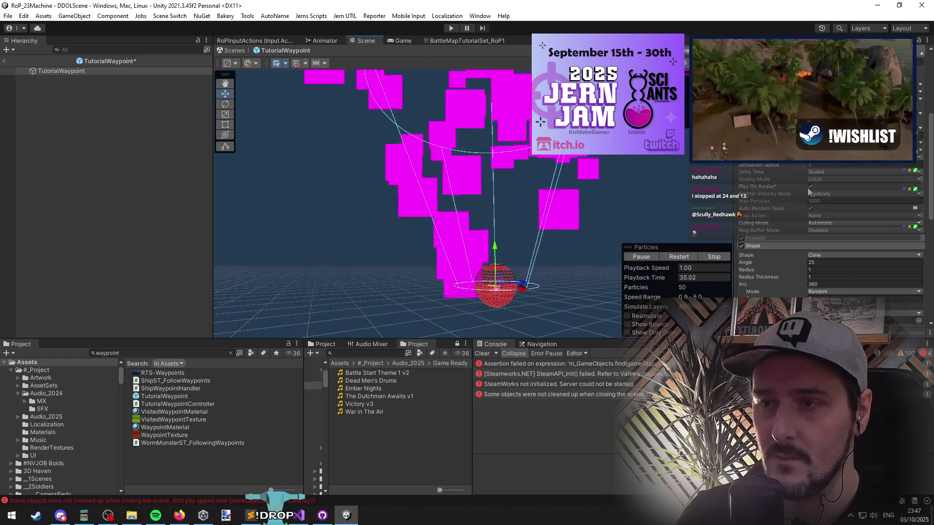
pyautogui.click(827, 178)
pyautogui.click(770, 173)
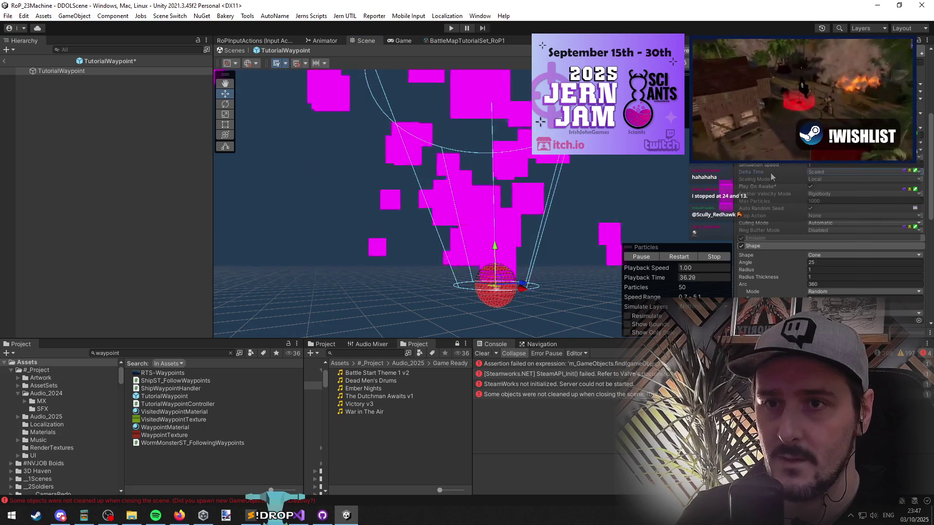
pyautogui.click(822, 166)
pyautogui.write('2.59')
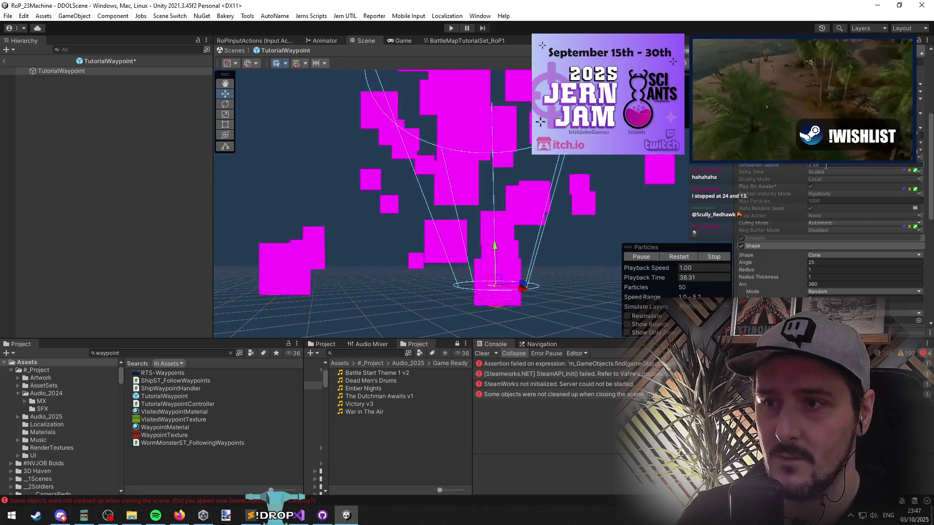
pyautogui.press('Return')
pyautogui.write('1')
pyautogui.press('Return')
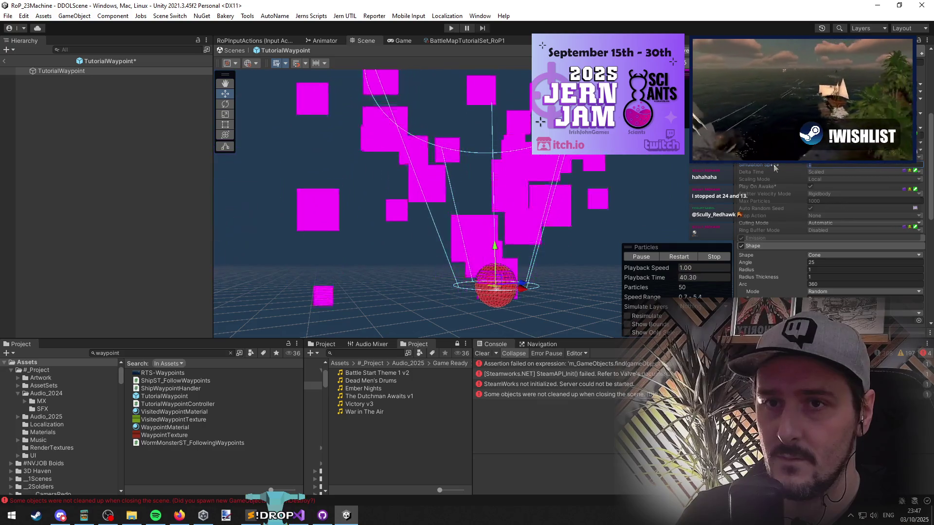
# Recheck the Gravity Modifier value and review the particle system's settings.
pyautogui.scroll(2, 825, 205)
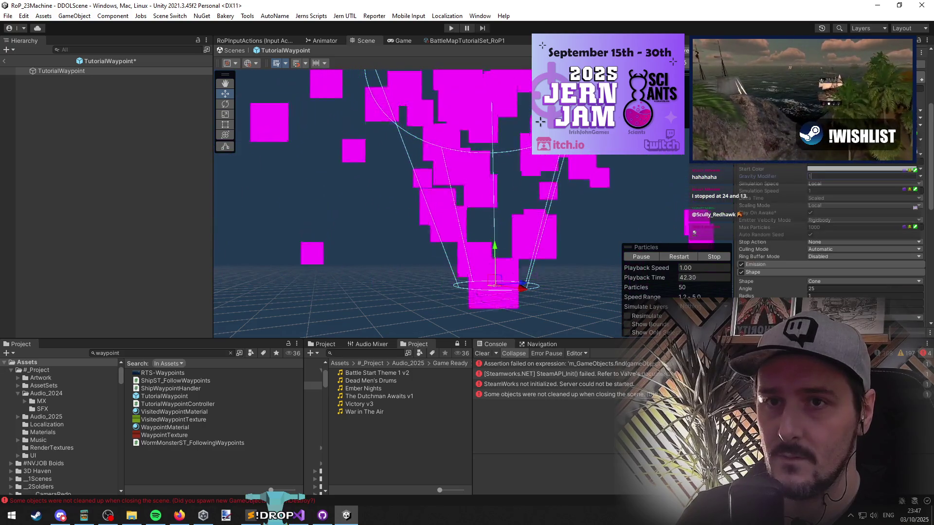
pyautogui.click(825, 174)
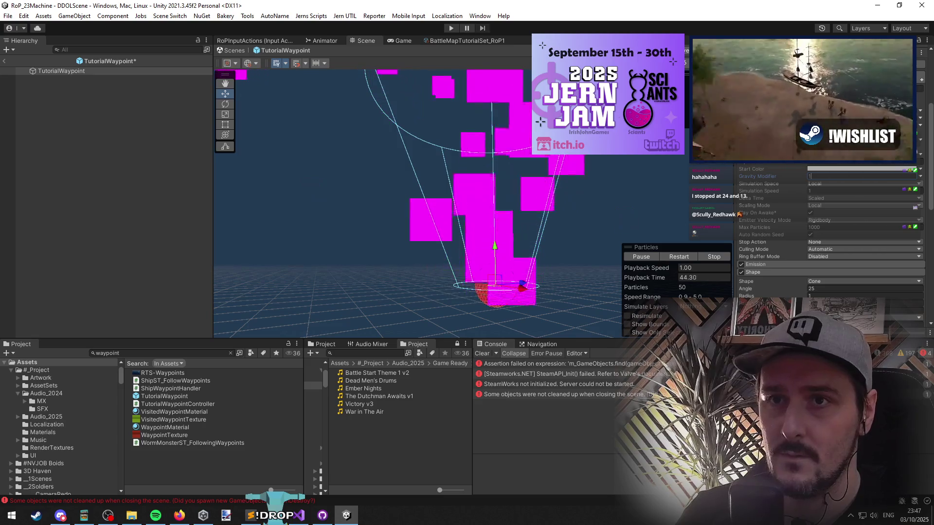
pyautogui.scroll(6, 745, 200)
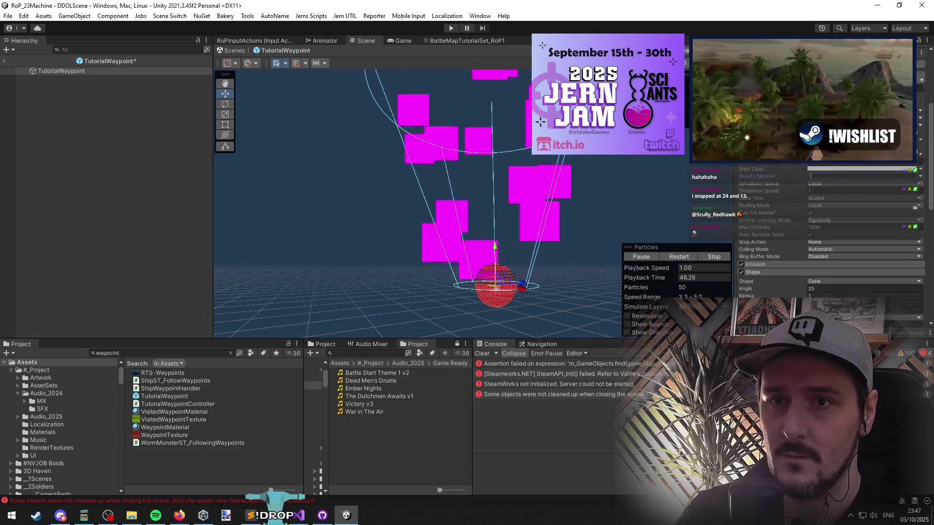
pyautogui.scroll(-8, 778, 219)
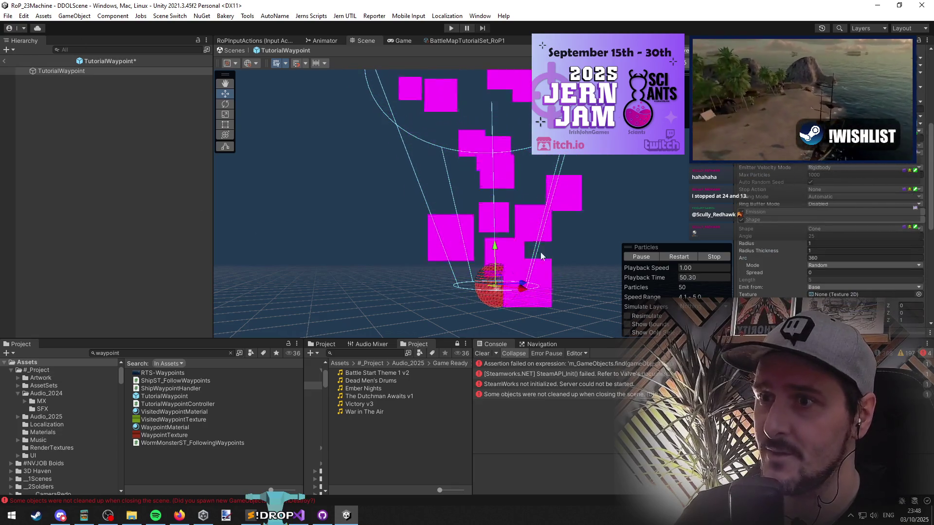
pyautogui.scroll(8, 784, 186)
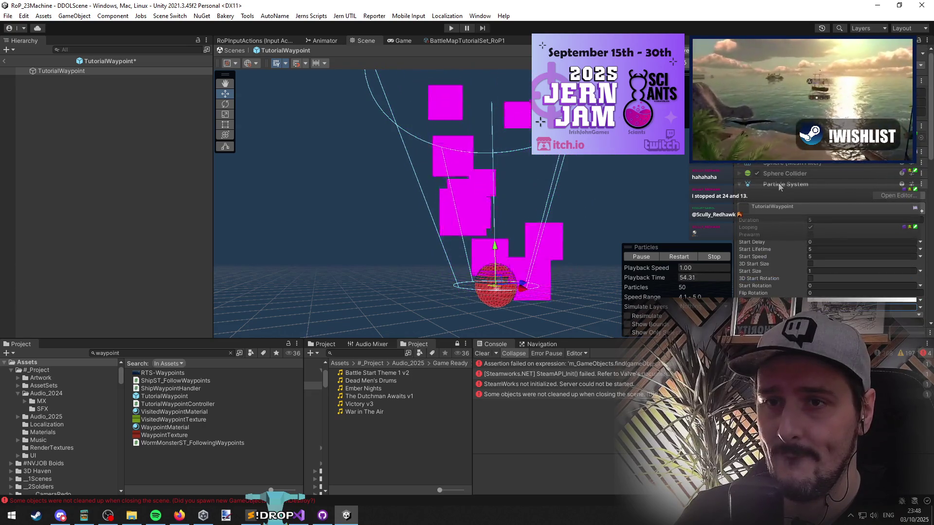
pyautogui.click(777, 184)
pyautogui.click(776, 185)
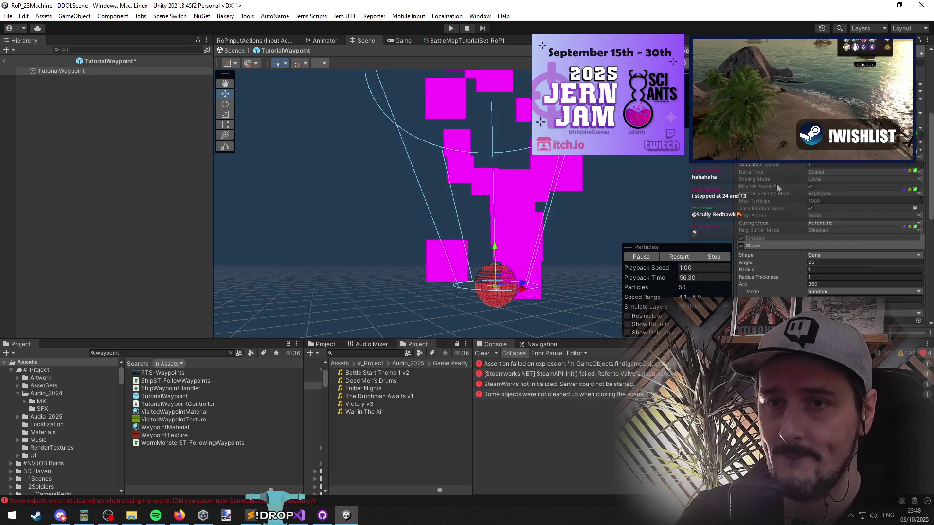
pyautogui.scroll(-8, 776, 185)
pyautogui.scroll(-5, 778, 194)
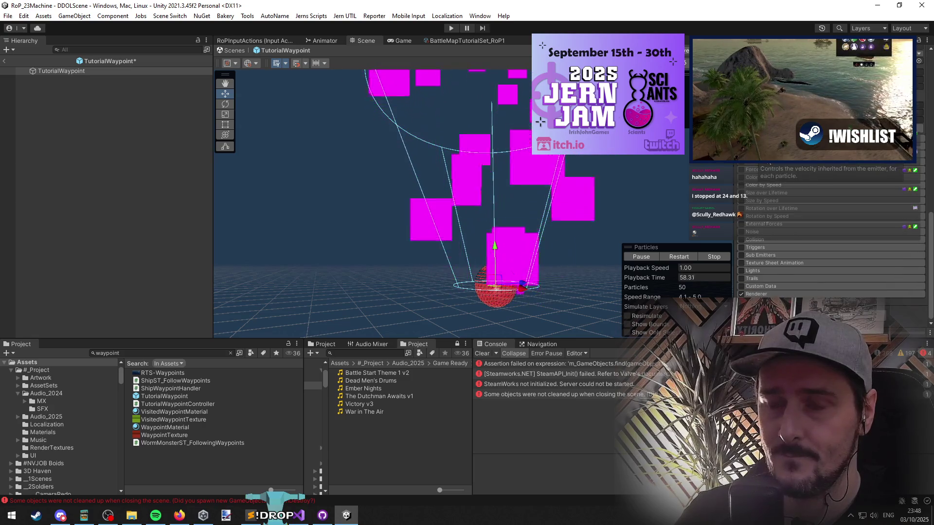
pyautogui.scroll(10, 772, 199)
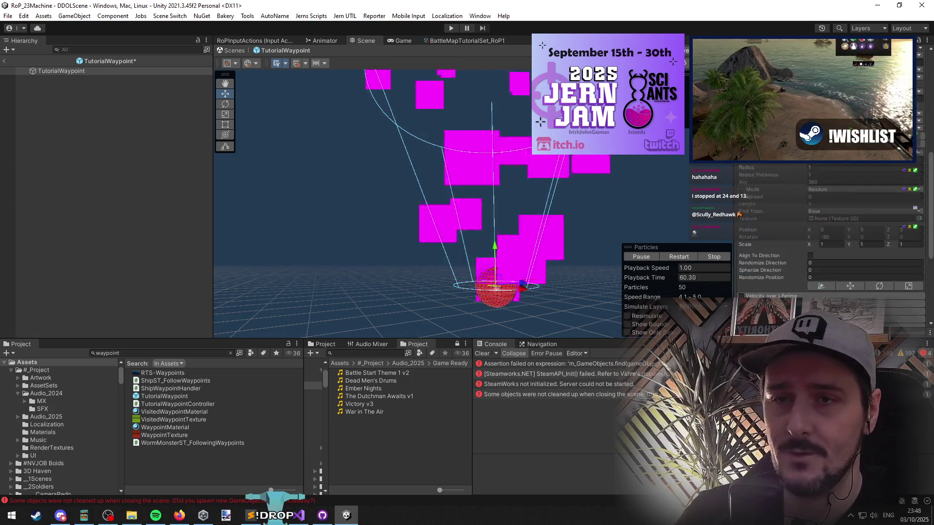
pyautogui.rightClick(64, 71)
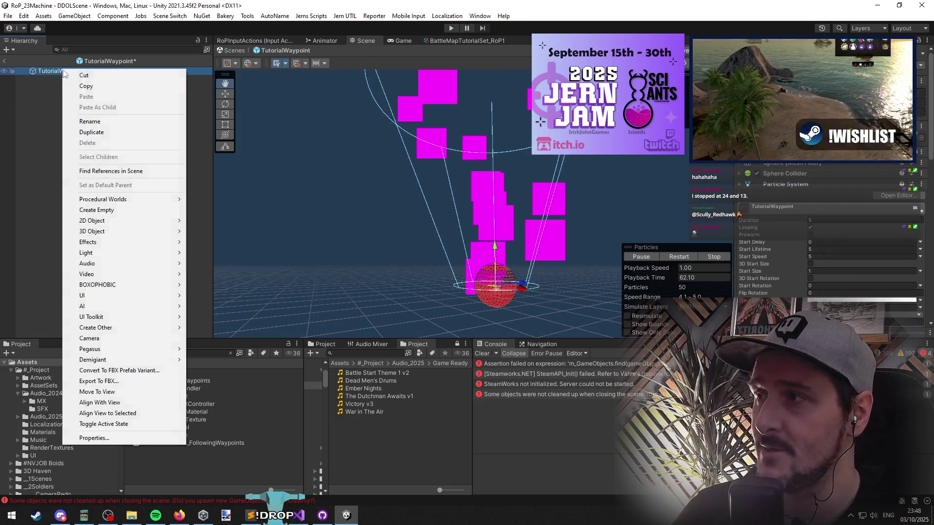
# Create an empty child GameObject under TutorialWaypoint and paste the Particle System component onto it.
pyautogui.click(126, 214)
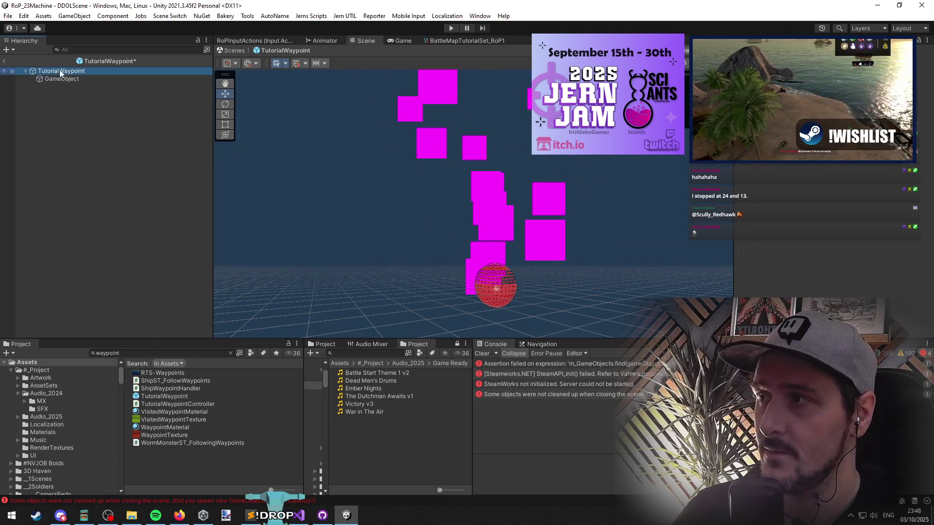
pyautogui.click(61, 72)
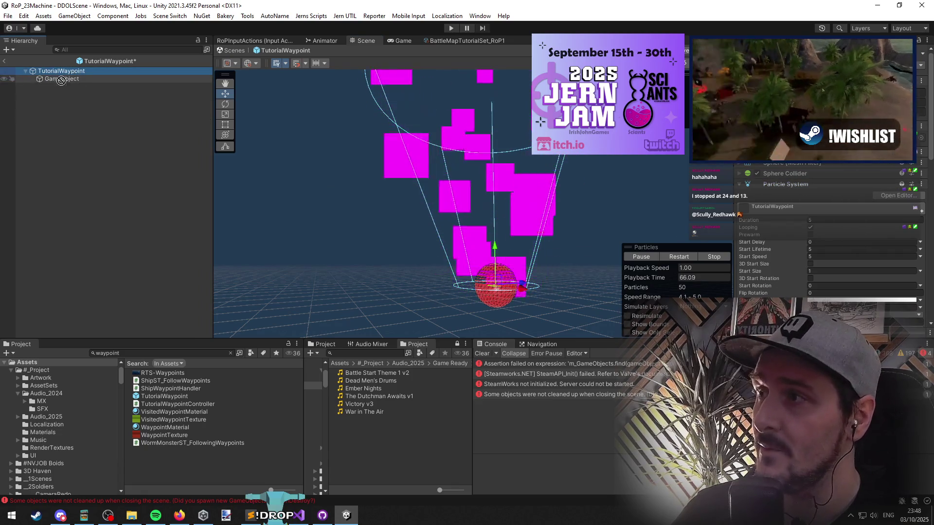
pyautogui.rightClick(786, 185)
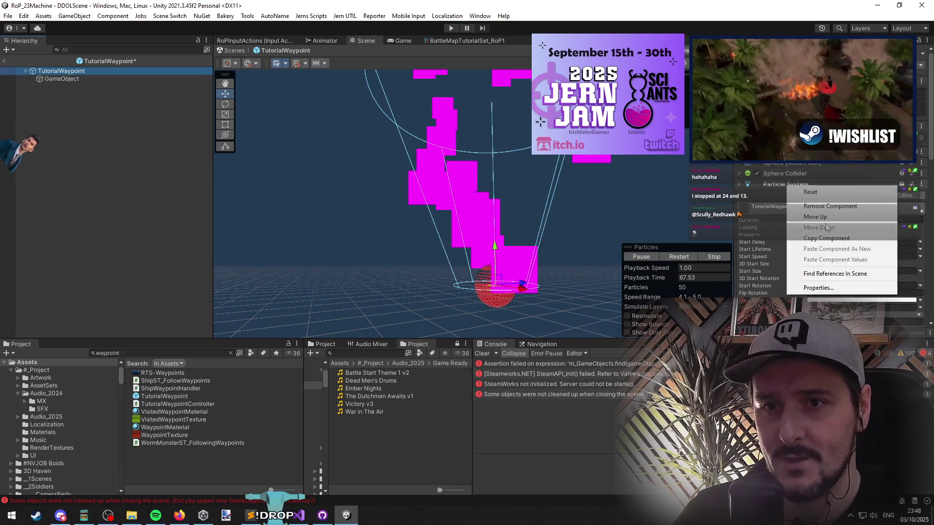
pyautogui.press('Escape')
pyautogui.rightClick(57, 80)
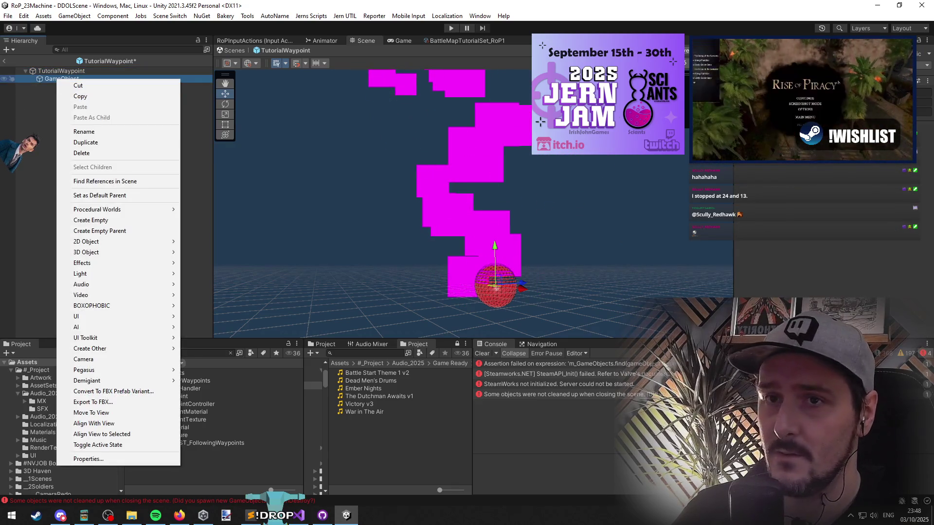
pyautogui.rightClick(775, 166)
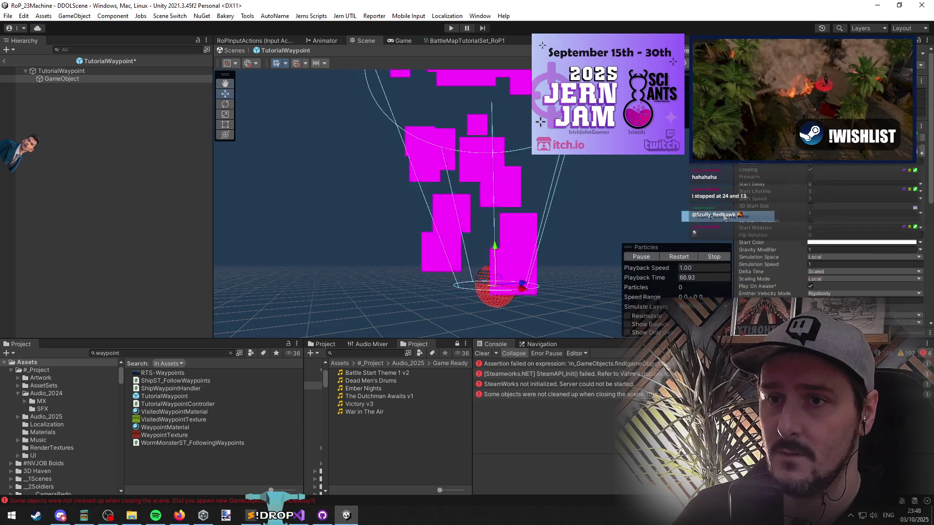
# Remove the Particle System from TutorialWaypoint and restart the child's particle preview.
pyautogui.click(84, 71)
pyautogui.rightClick(785, 184)
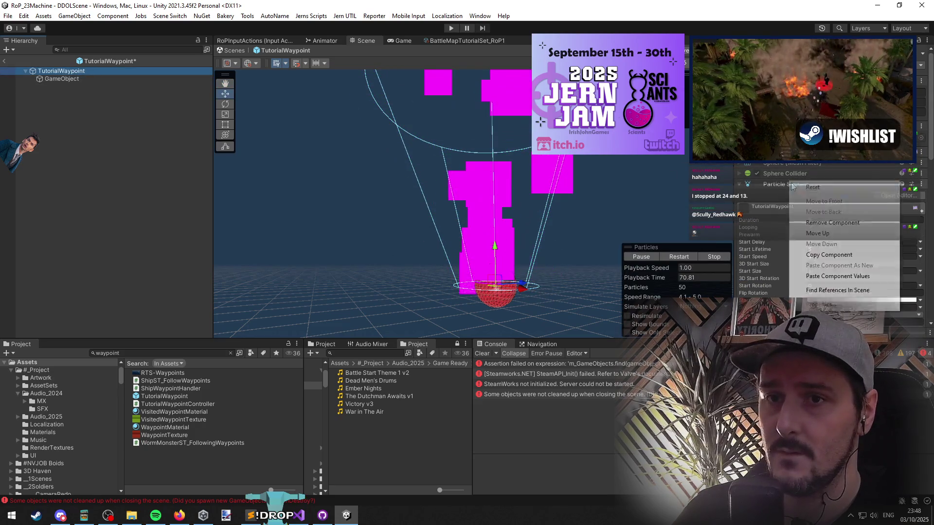
pyautogui.click(827, 220)
pyautogui.click(62, 79)
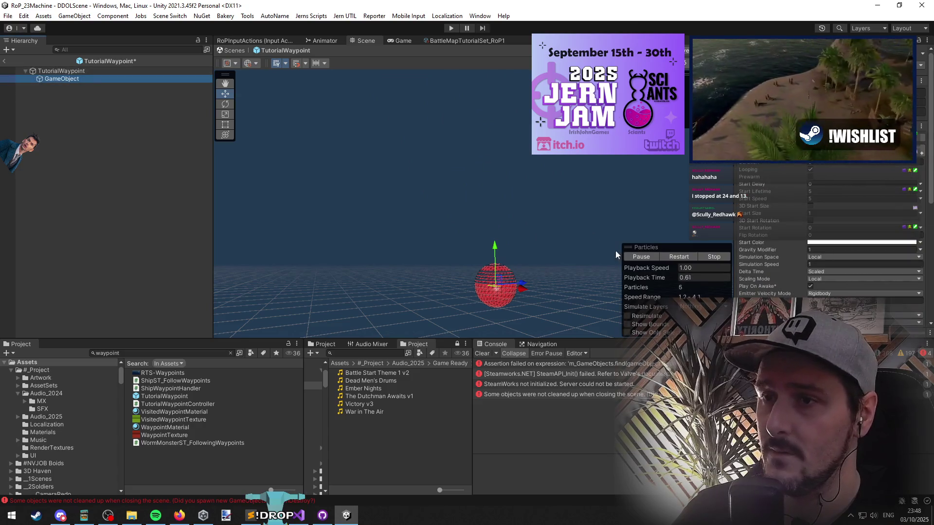
pyautogui.click(680, 257)
# Frame the child emitter and set the Shape module's Rotation X to -90.
pyautogui.press('f')
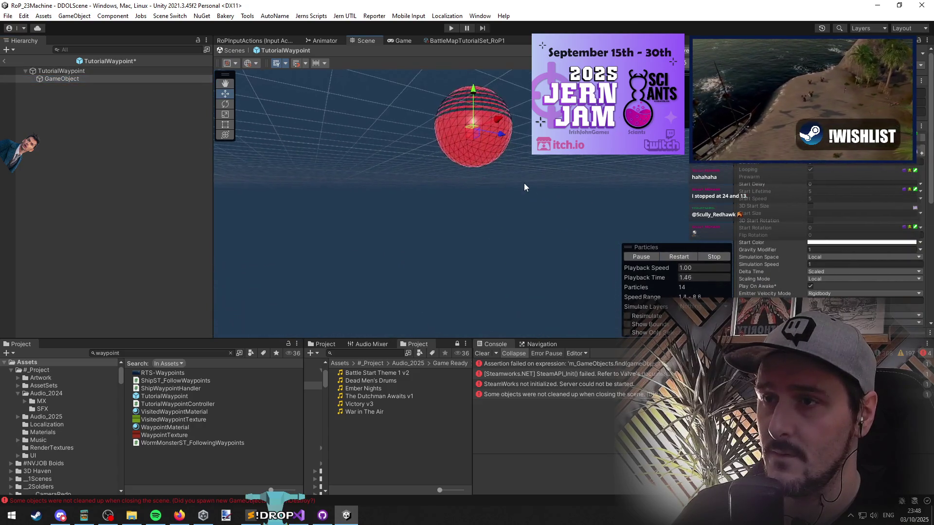
pyautogui.scroll(-5, 524, 183)
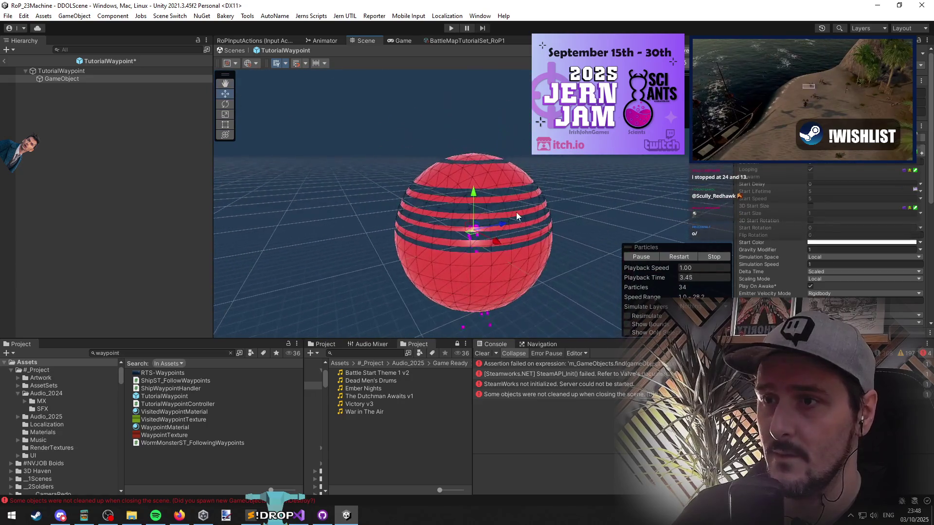
pyautogui.scroll(-2, 532, 229)
pyautogui.scroll(-8, 778, 196)
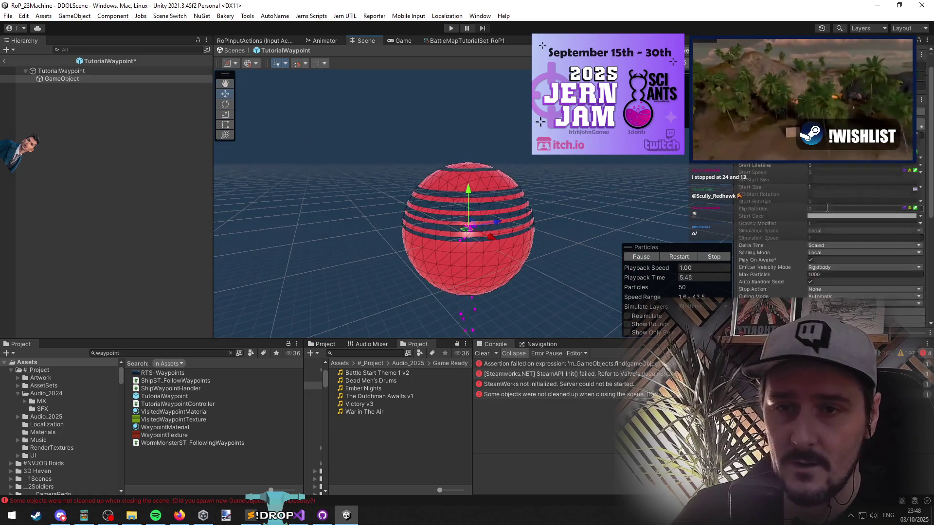
pyautogui.scroll(5, 766, 165)
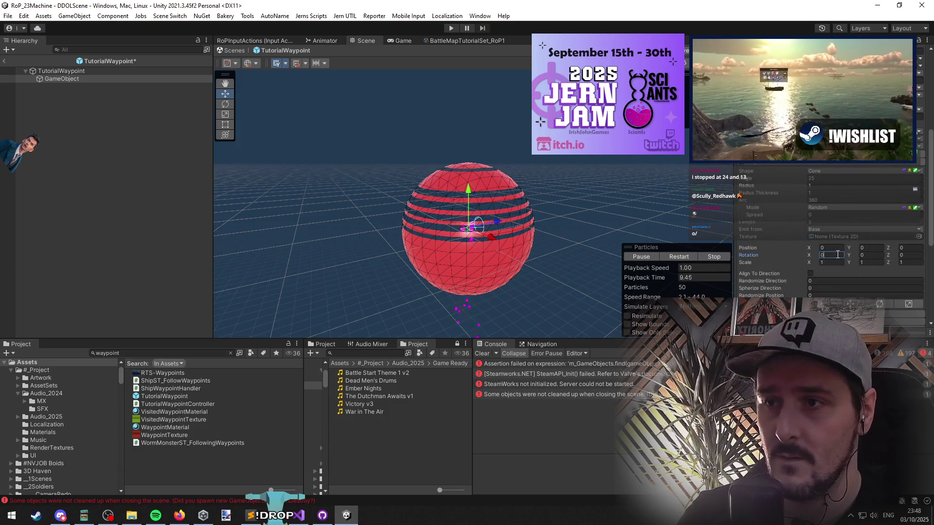
pyautogui.write('90')
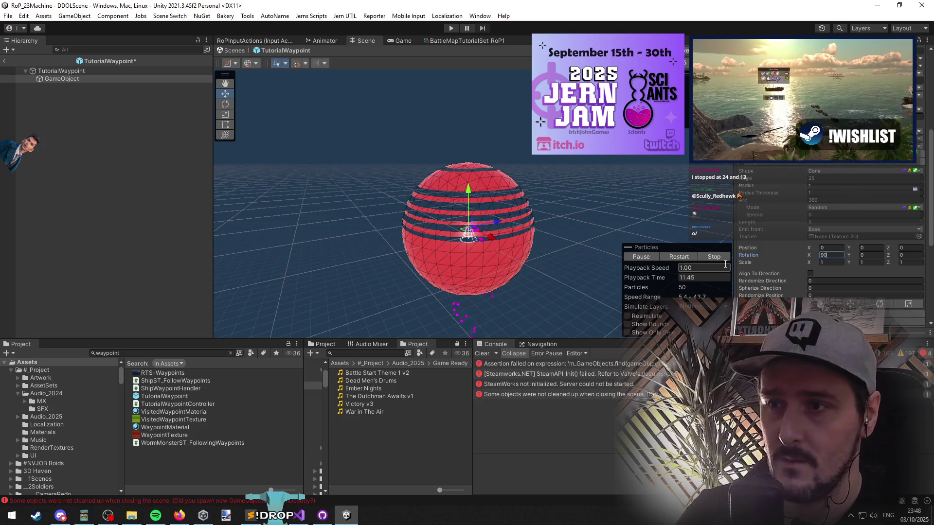
pyautogui.write('-10')
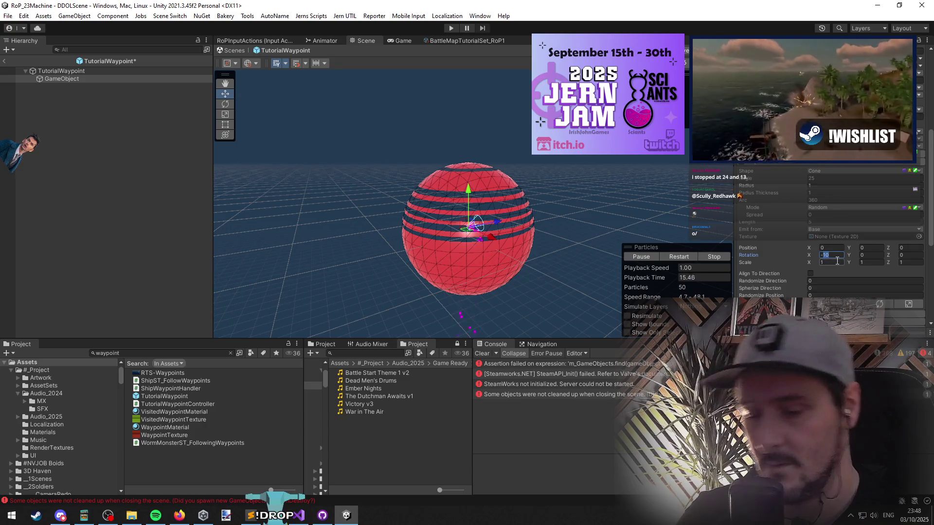
pyautogui.scroll(10, 837, 258)
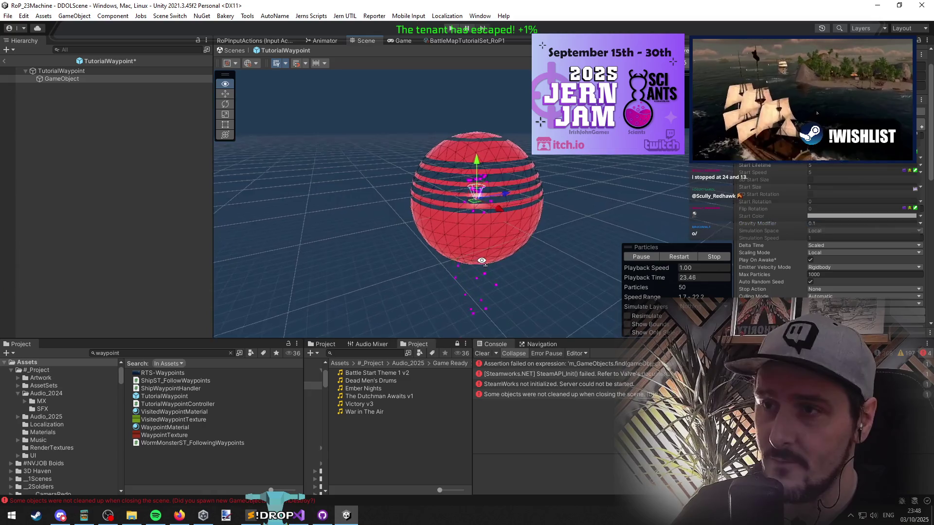
pyautogui.scroll(5, 488, 240)
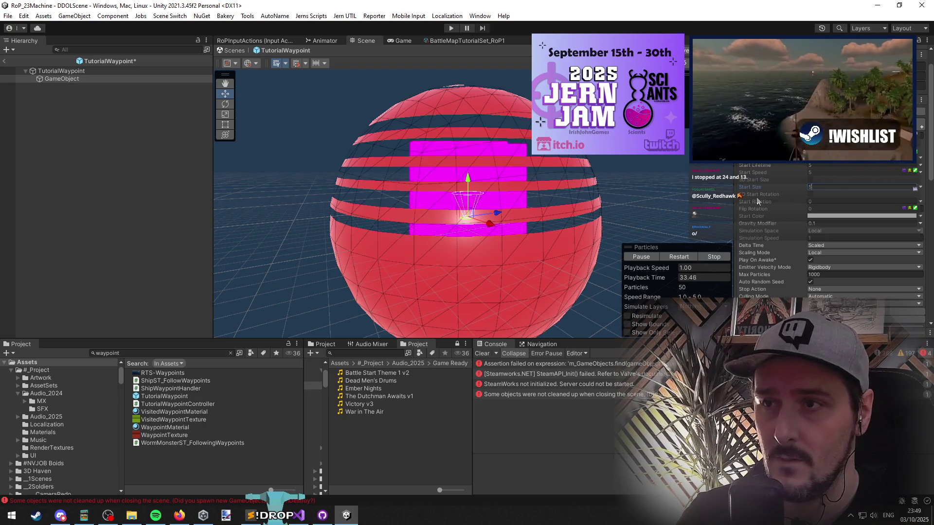
# Adjust the Shape module so emission forms a wide ring, and expand the Renderer settings.
pyautogui.scroll(-5, 763, 200)
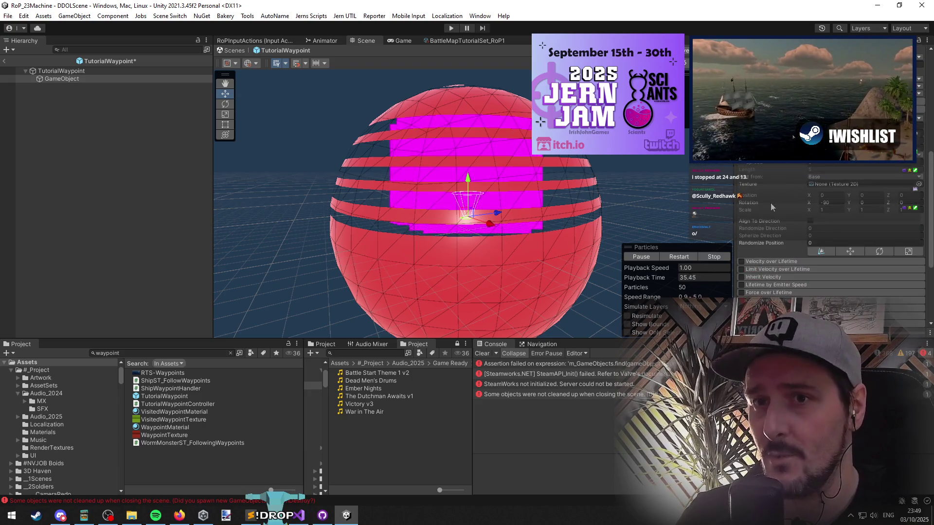
pyautogui.scroll(-5, 763, 201)
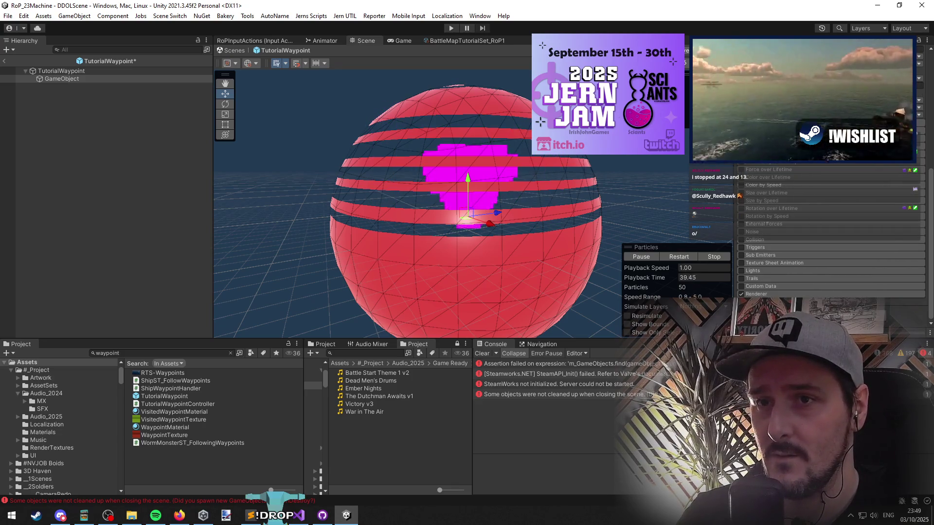
pyautogui.scroll(5, 831, 243)
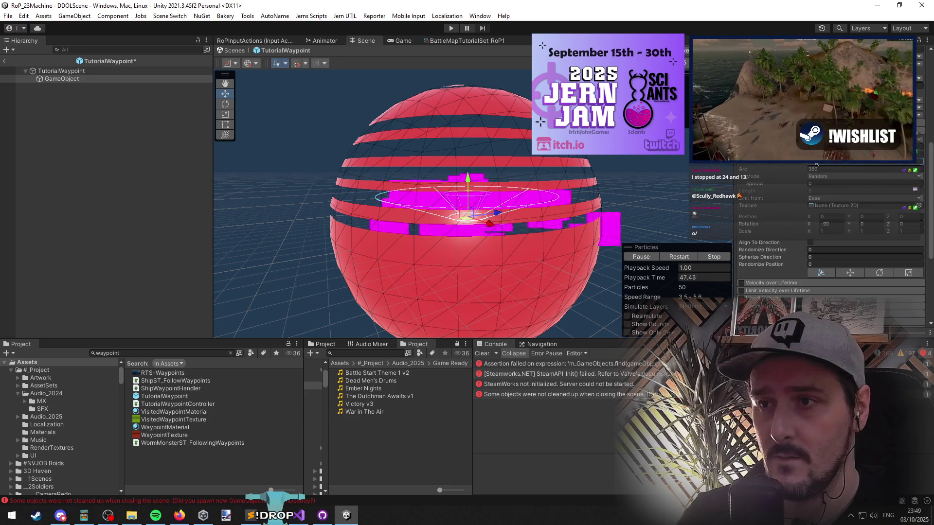
pyautogui.scroll(-6, 774, 191)
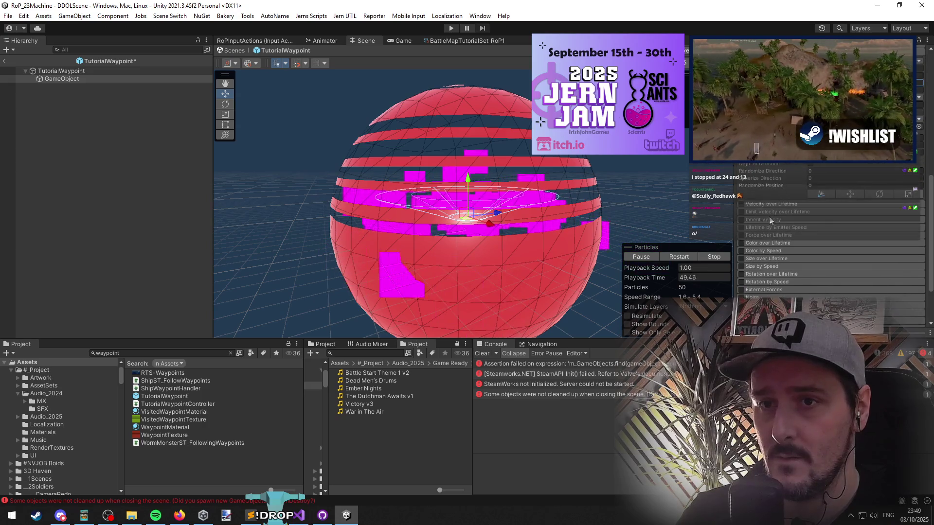
pyautogui.scroll(-2, 774, 190)
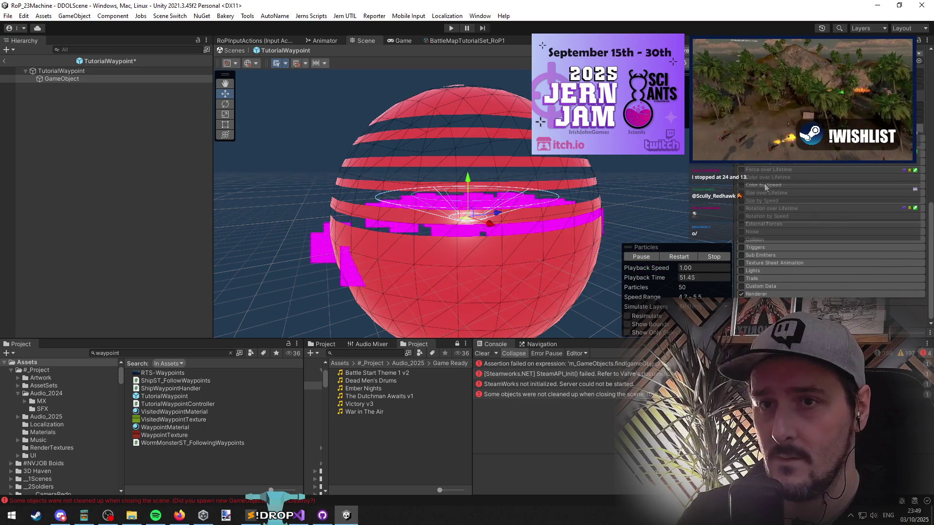
pyautogui.click(763, 294)
pyautogui.scroll(-5, 779, 206)
# Assign a purple material in the Renderer module to replace the magenta placeholder particles.
pyautogui.scroll(1, 826, 219)
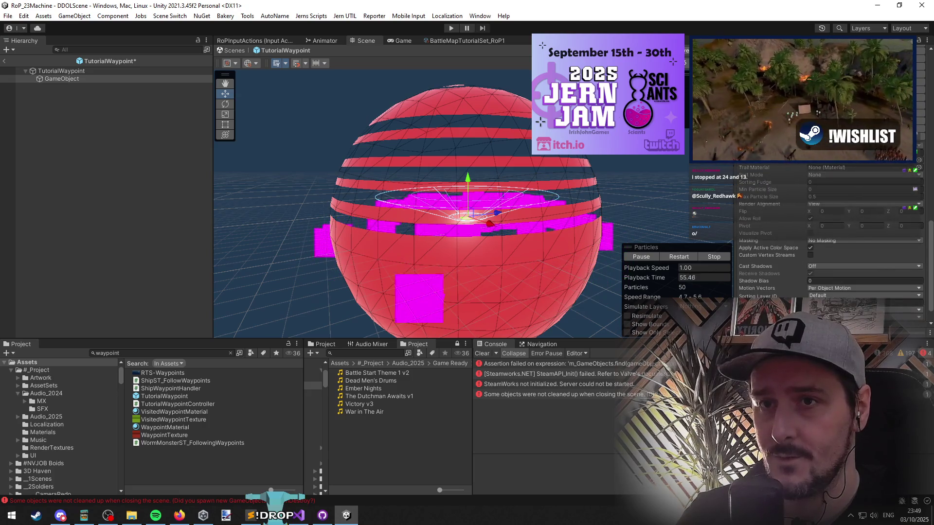
pyautogui.scroll(5, 827, 233)
pyautogui.scroll(-5, 854, 229)
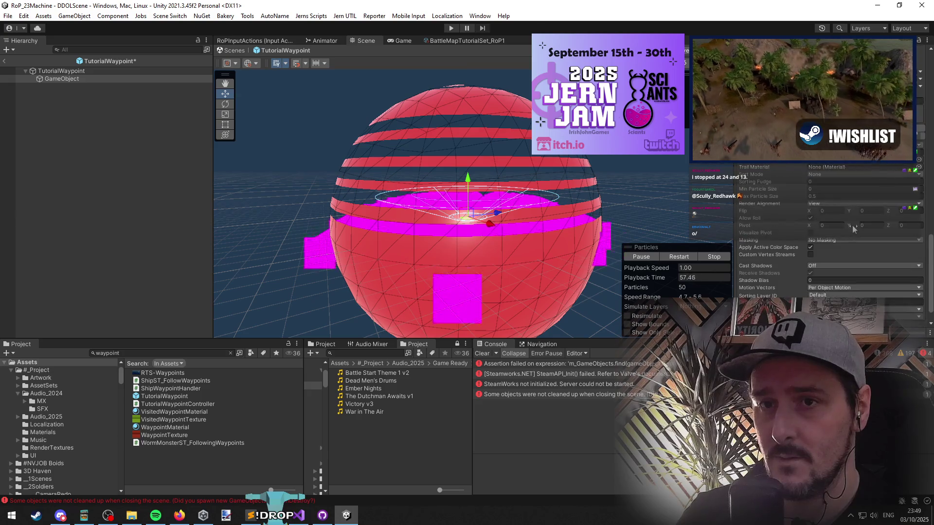
pyautogui.click(917, 166)
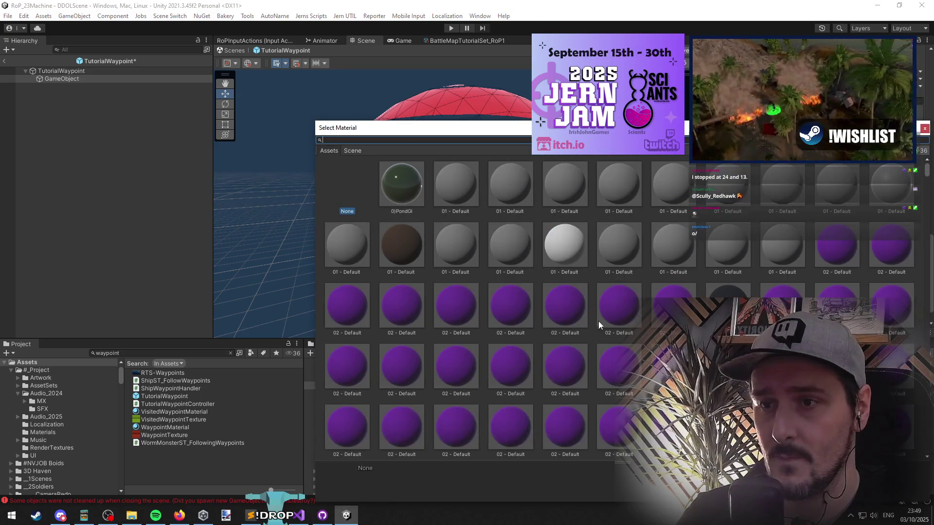
pyautogui.press('Escape')
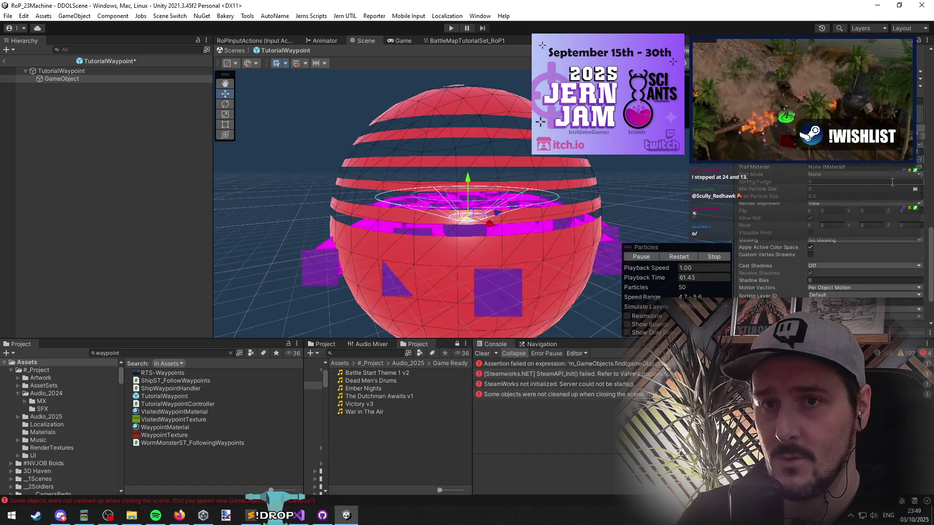
pyautogui.click(917, 167)
pyautogui.press('Escape')
pyautogui.scroll(-1, 865, 219)
pyautogui.moveTo(515, 229)
pyautogui.mouseDown()
pyautogui.moveTo(548, 230)
pyautogui.moveTo(548, 221)
pyautogui.moveTo(558, 251)
pyautogui.moveTo(560, 217)
pyautogui.mouseUp()
pyautogui.scroll(10, 790, 175)
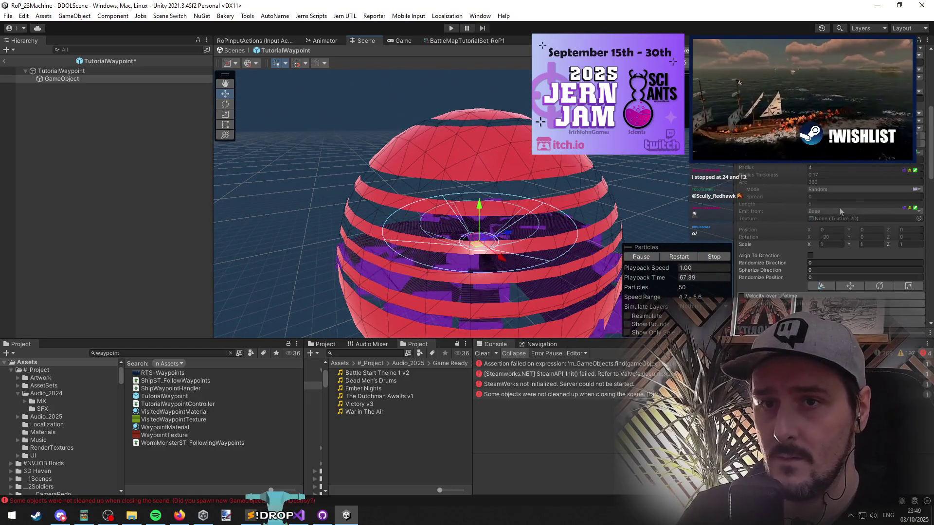
# Set the particles' Gravity Modifier to 0.5 and check the falling arcs around the sphere.
pyautogui.scroll(5, 840, 211)
pyautogui.click(828, 231)
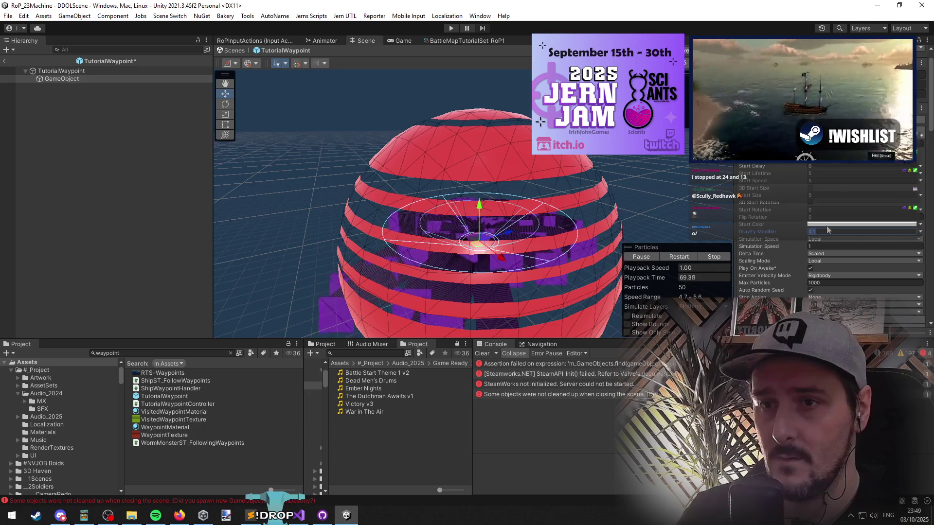
pyautogui.scroll(-2, 795, 186)
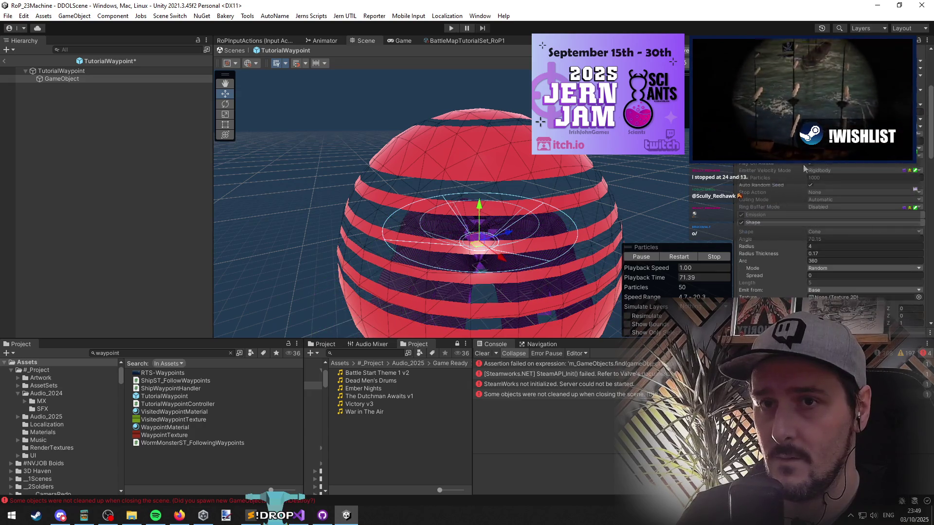
pyautogui.press('Return')
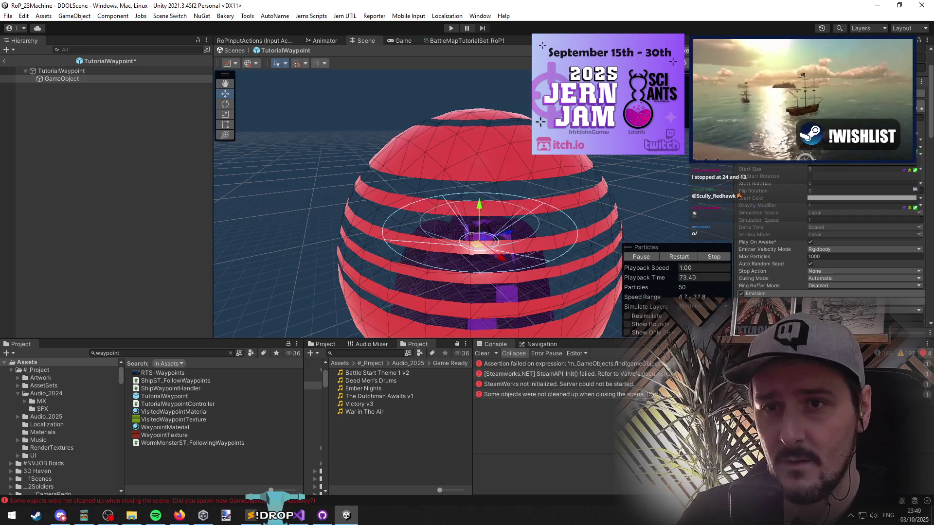
pyautogui.moveTo(647, 214)
pyautogui.mouseDown()
pyautogui.moveTo(643, 177)
pyautogui.moveTo(587, 179)
pyautogui.moveTo(589, 199)
pyautogui.mouseUp()
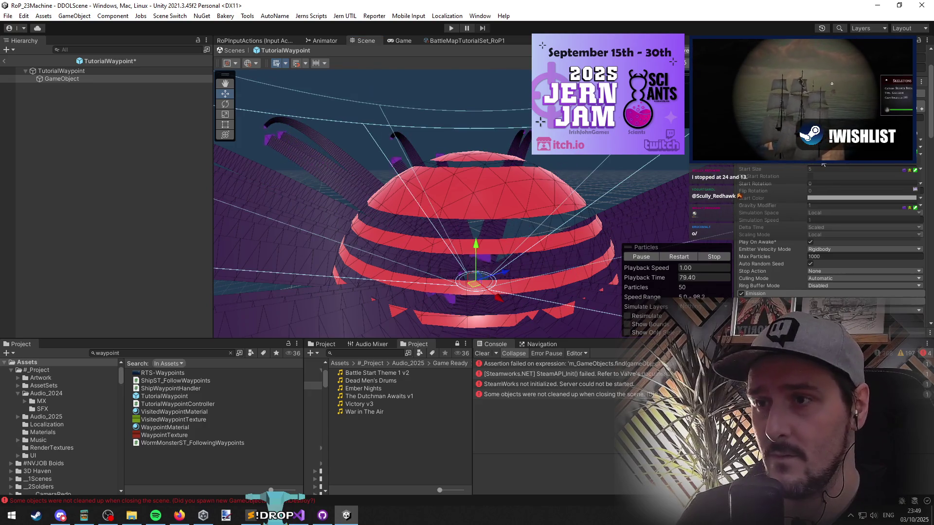
pyautogui.moveTo(559, 214)
pyautogui.mouseDown()
pyautogui.moveTo(543, 168)
pyautogui.moveTo(560, 184)
pyautogui.mouseUp()
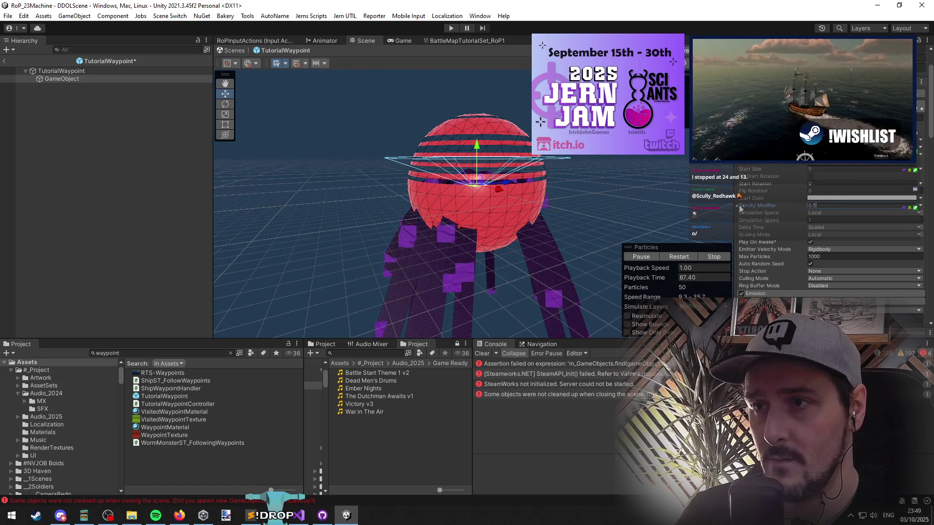
pyautogui.scroll(5, 487, 152)
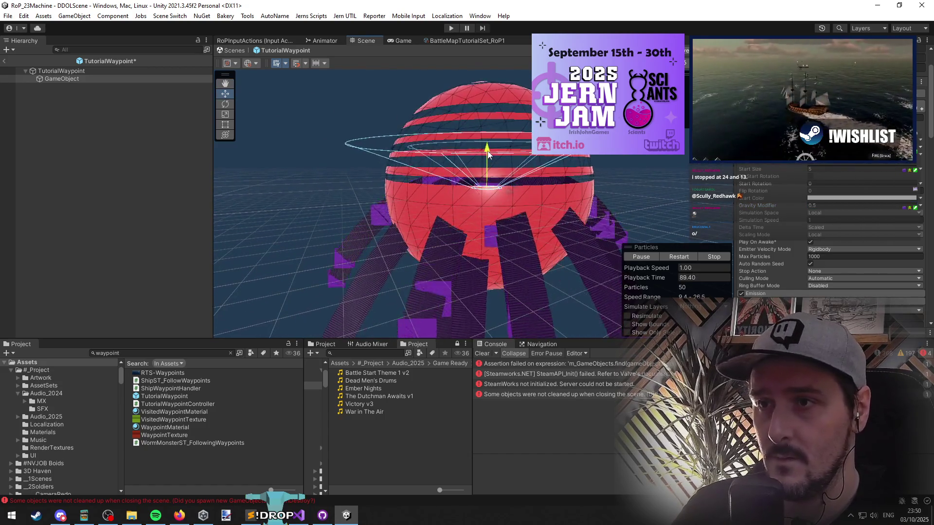
pyautogui.moveTo(487, 151)
pyautogui.mouseDown()
pyautogui.moveTo(489, 93)
pyautogui.moveTo(374, 140)
pyautogui.moveTo(399, 122)
pyautogui.mouseUp()
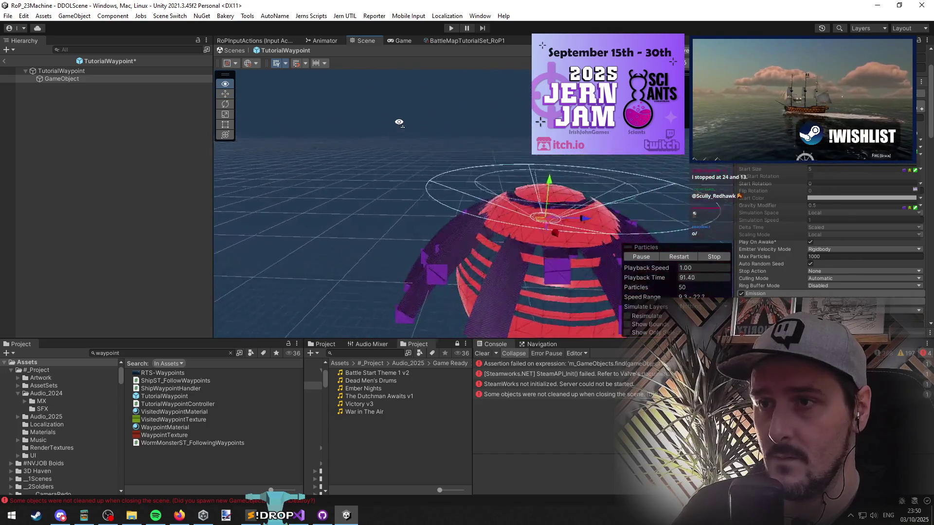
pyautogui.scroll(-5, 408, 125)
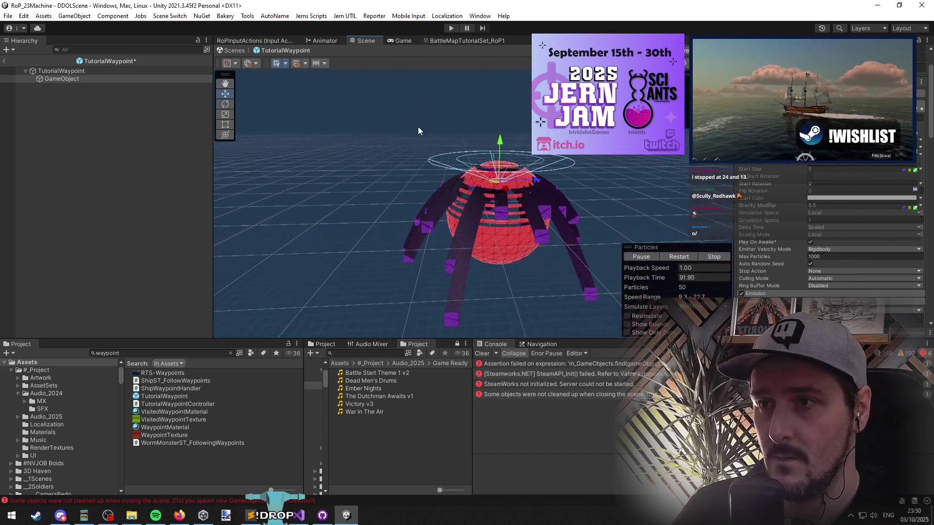
# Deselect the particle object and switch from Unity to OBS for the end credits.
pyautogui.click(95, 141)
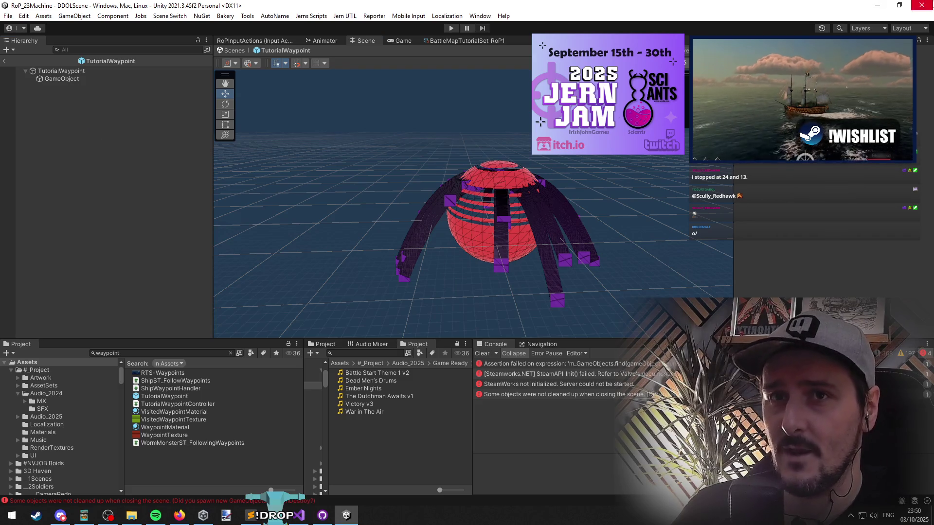
pyautogui.hotkey('alt', 'Tab')
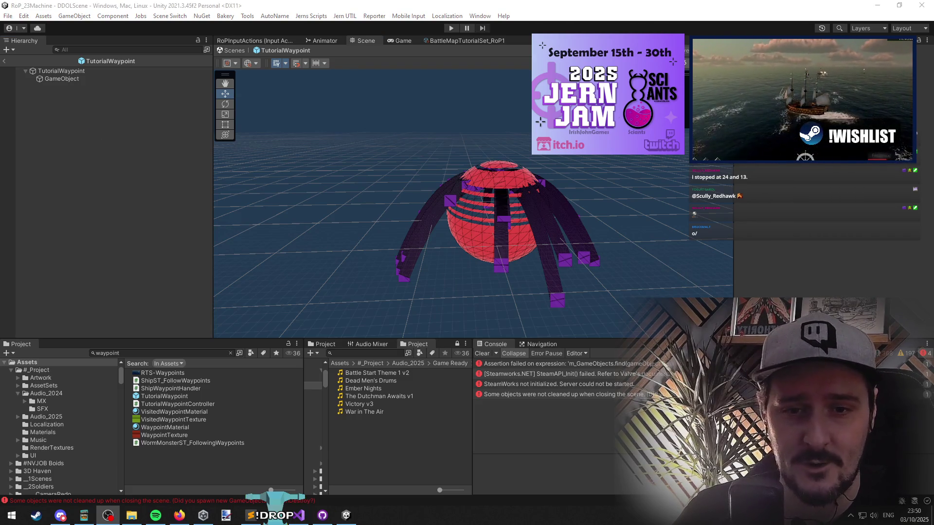